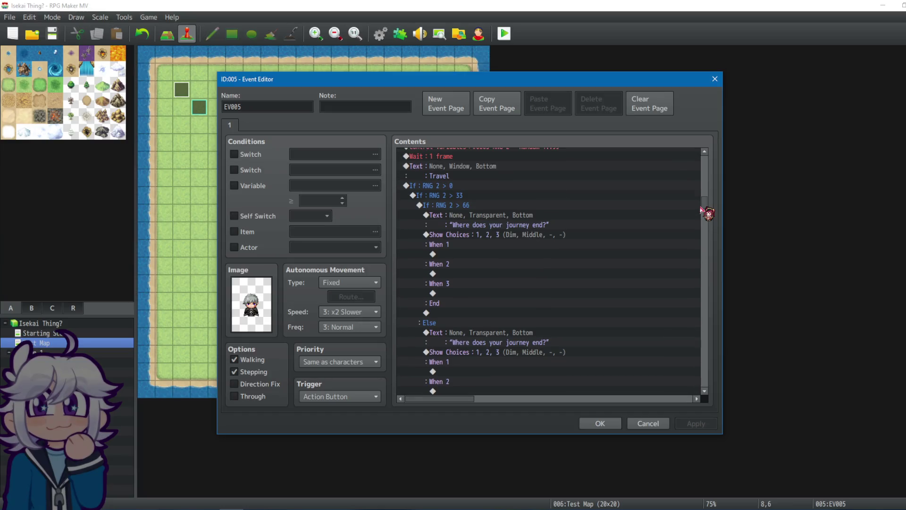
Step: Delete the repeated 'Where does your journey end?' text and its choices from the Else branch
scroll(701, 210, "down", 5)
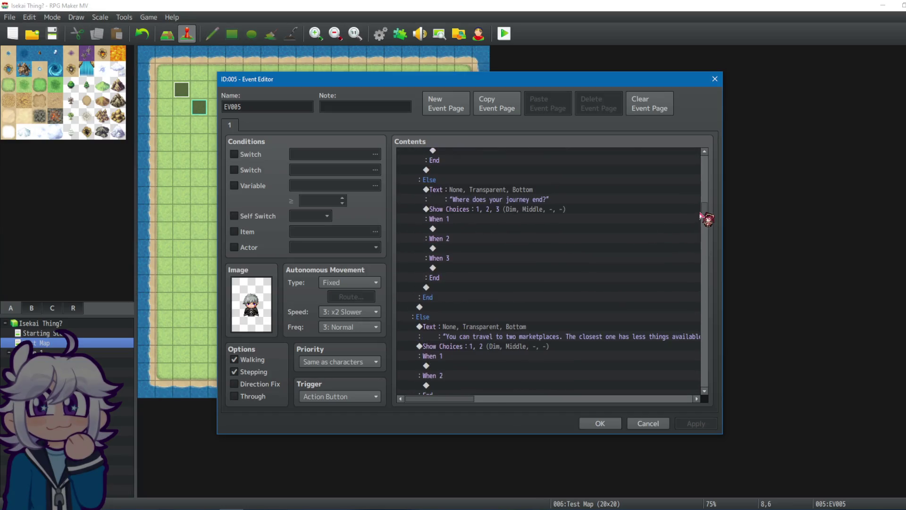
left_click(491, 198)
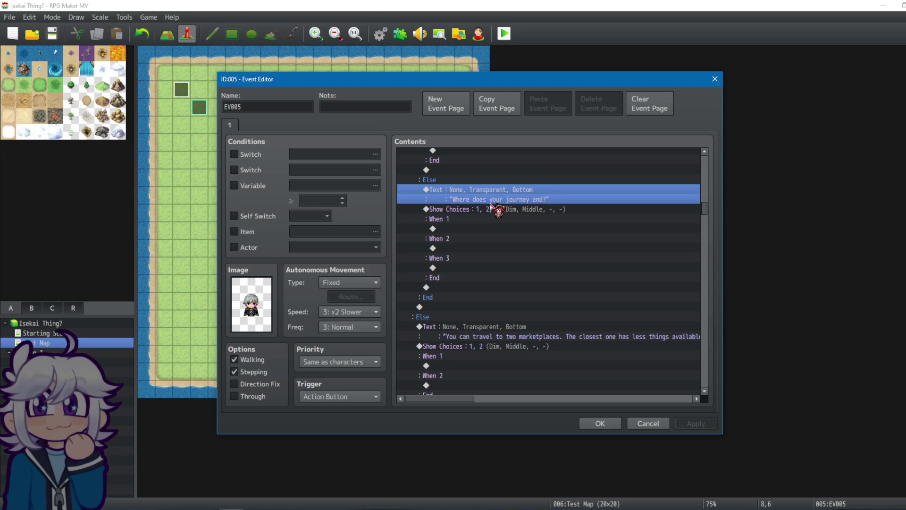
left_click(496, 210)
left_click(510, 191)
scroll(543, 217, "up", 2)
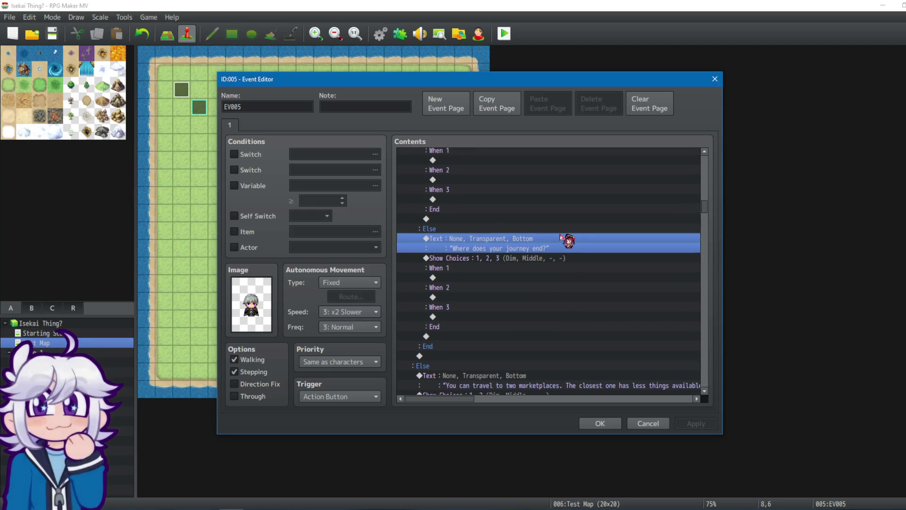
left_click(537, 258)
left_click(539, 249)
left_click(536, 258, "shift")
left_click(533, 241)
left_click(510, 261, "shift")
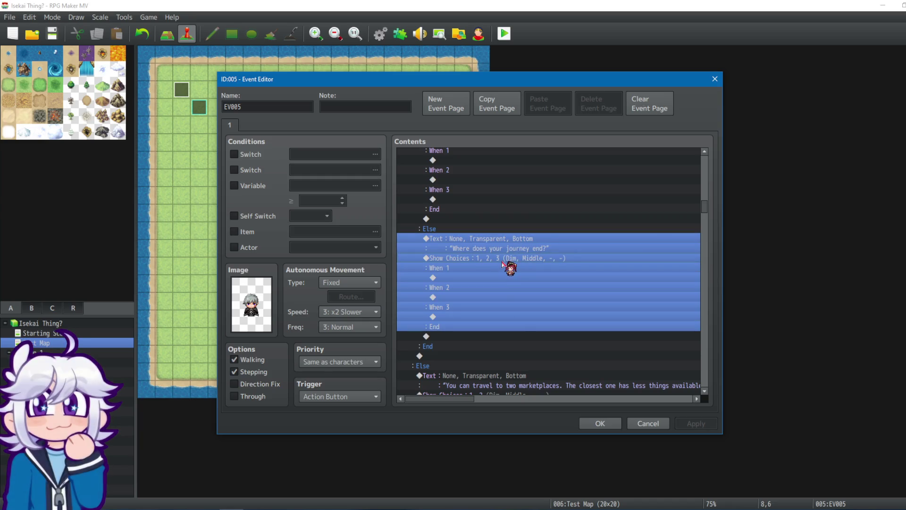
scroll(549, 238, "down", 1)
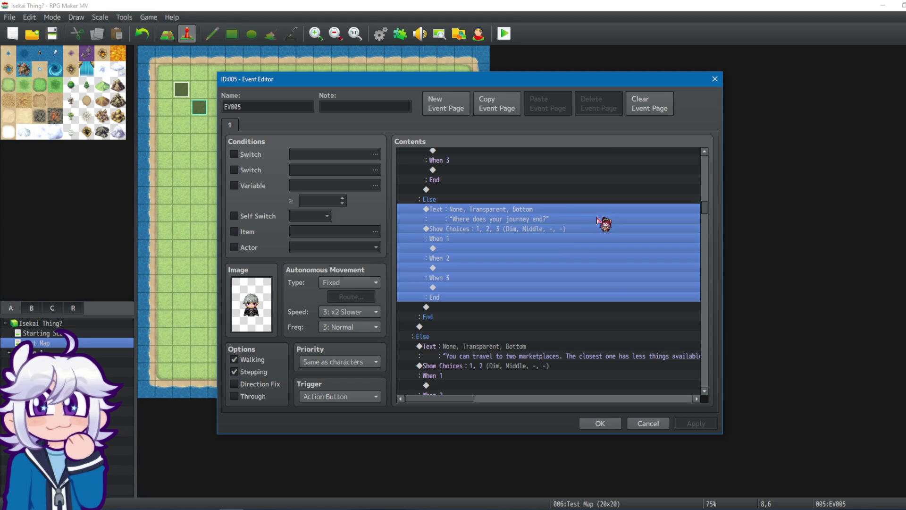
scroll(556, 264, "up", 3)
scroll(564, 287, "down", 3)
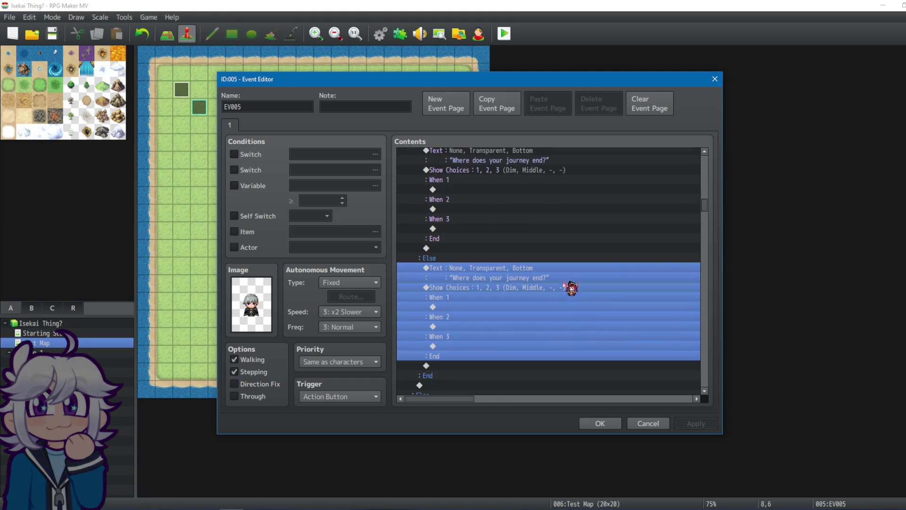
key("Delete")
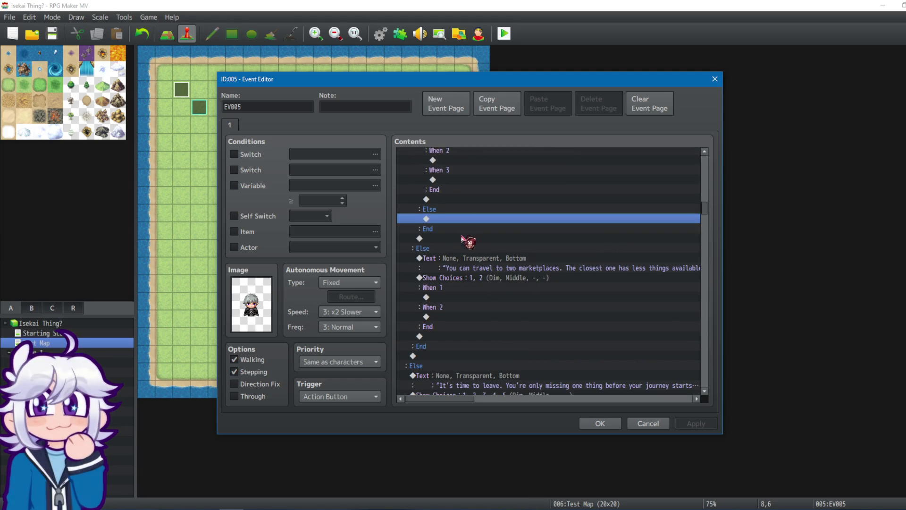
Step: Paste the five-choice 'It's time to leave' prompt into the empty Else branch
scroll(469, 283, "down", 2)
left_click(475, 315)
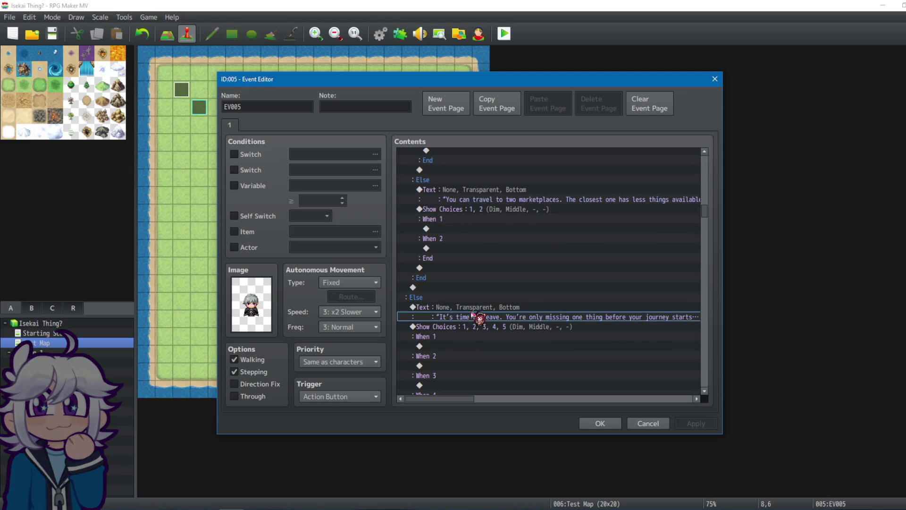
left_click_drag(472, 314, 465, 329)
scroll(484, 248, "up", 4)
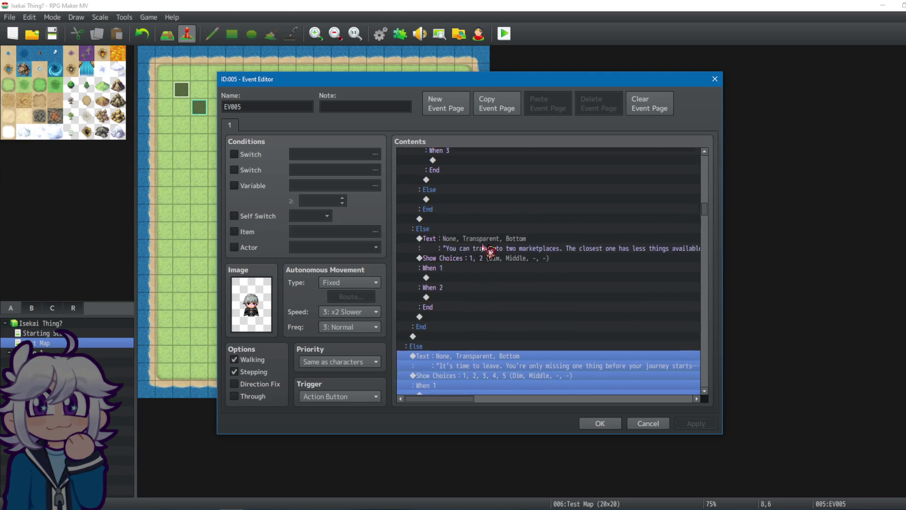
key("ctrl+v")
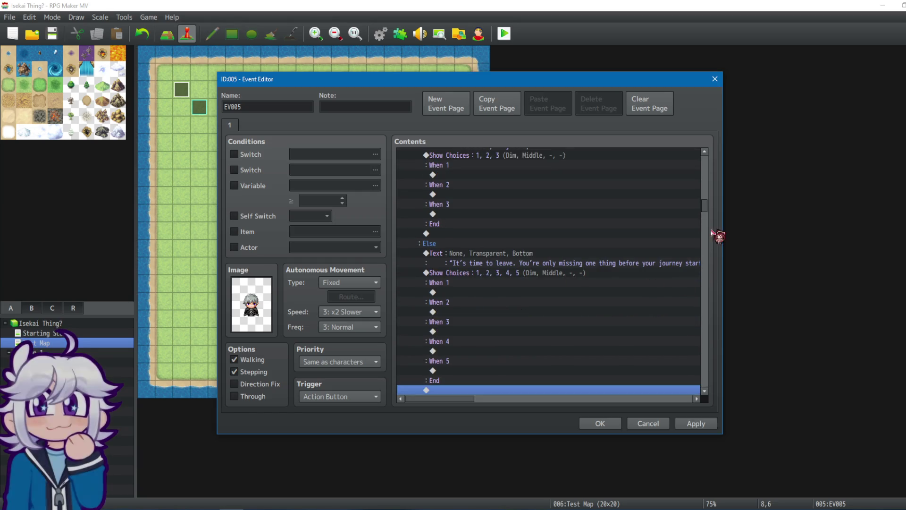
scroll(706, 207, "up", 3)
mouse_move(708, 205)
left_mouse_down()
mouse_move(709, 184)
mouse_move(711, 197)
left_mouse_up()
left_click_drag(472, 191, 459, 202)
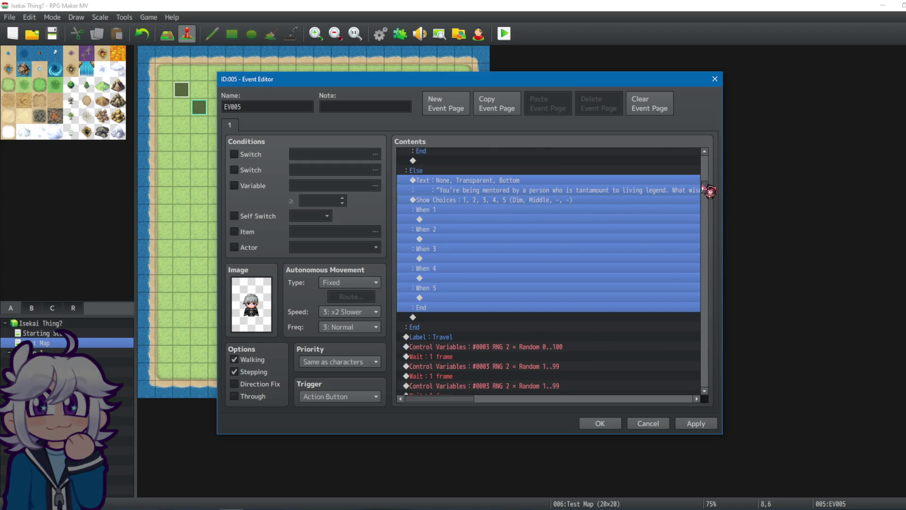
Step: Replace the storytelling prompt and its three choices with the five-choice mentoring prompt
key("Delete")
scroll(707, 175, "up", 3)
scroll(707, 172, "down", 3)
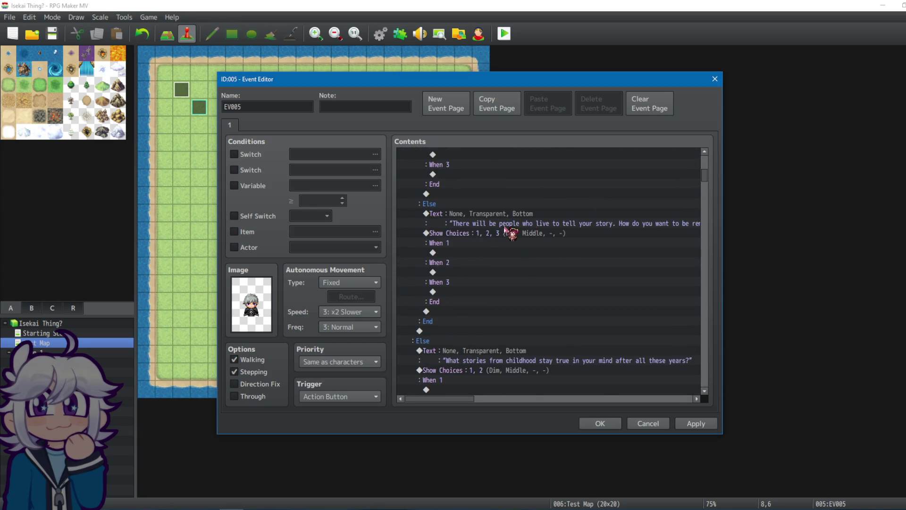
left_click(489, 215)
left_click_drag(484, 233, 497, 240)
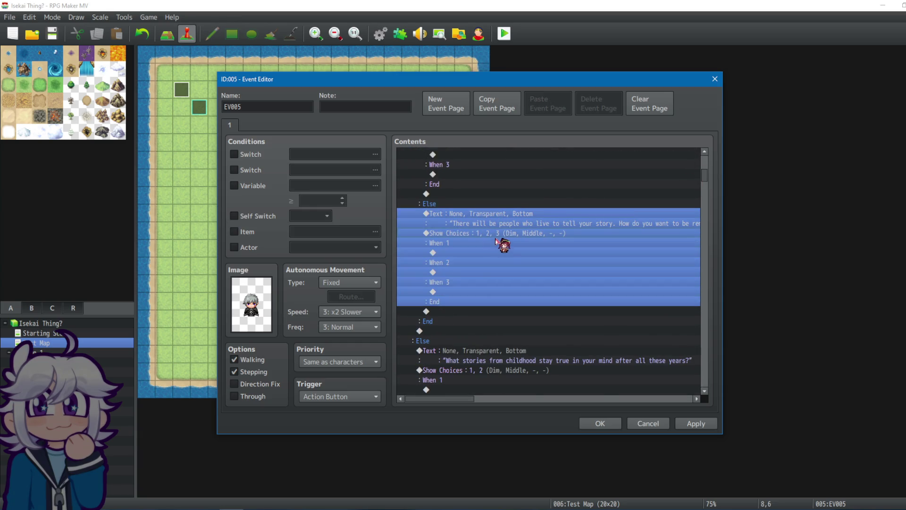
key("Delete")
key("ctrl+v")
mouse_move(703, 184)
left_mouse_down()
mouse_move(707, 170)
mouse_move(689, 368)
mouse_move(698, 401)
left_mouse_up()
Step: Replace the bards prompt in the Else branch with the five-choice instrument prompt
left_click(484, 244, "shift")
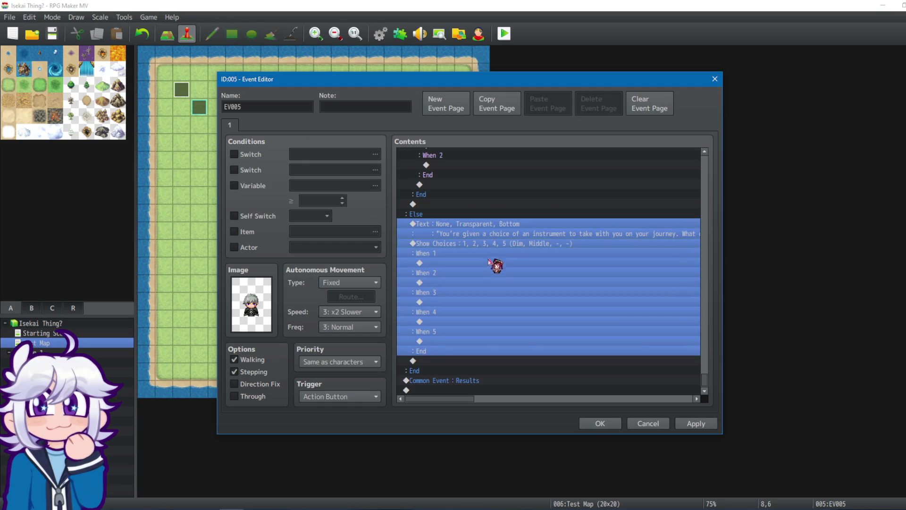
scroll(530, 212, "up", 10)
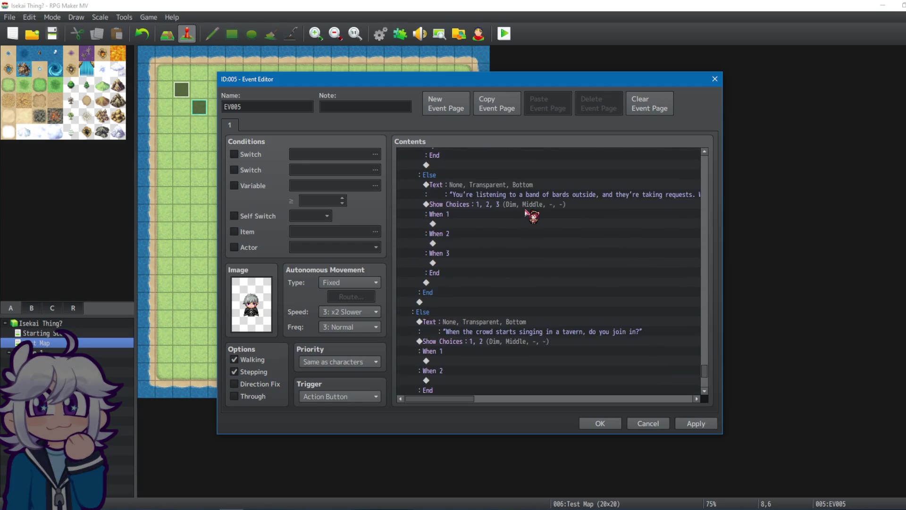
scroll(524, 213, "up", 3)
left_click(471, 238)
left_click(448, 354)
scroll(519, 311, "down", 5)
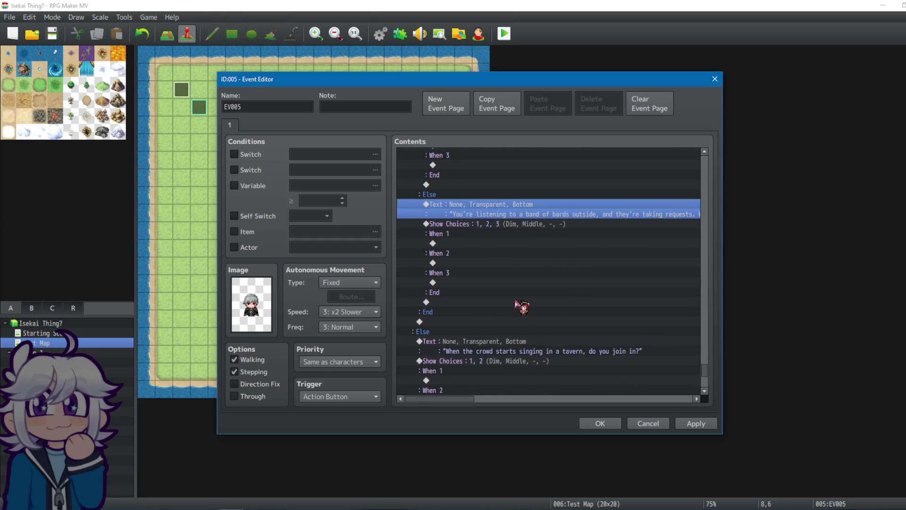
left_click(481, 225, "shift")
key("ctrl+x")
key("ctrl+v")
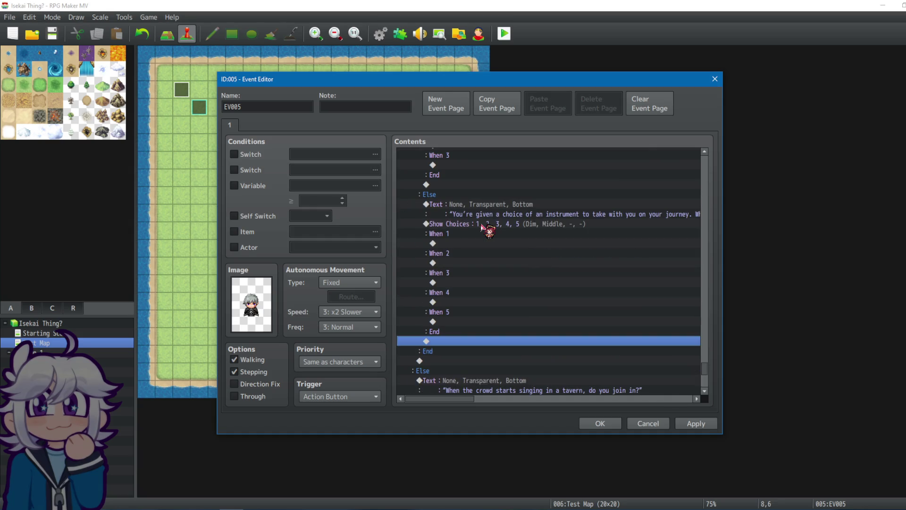
scroll(489, 220, "up", 3)
scroll(597, 234, "up", 5)
scroll(566, 238, "up", 3)
Step: Select the rest-or-soldier-on prompt together with its five choices
left_click(500, 225)
left_click(487, 244, "shift")
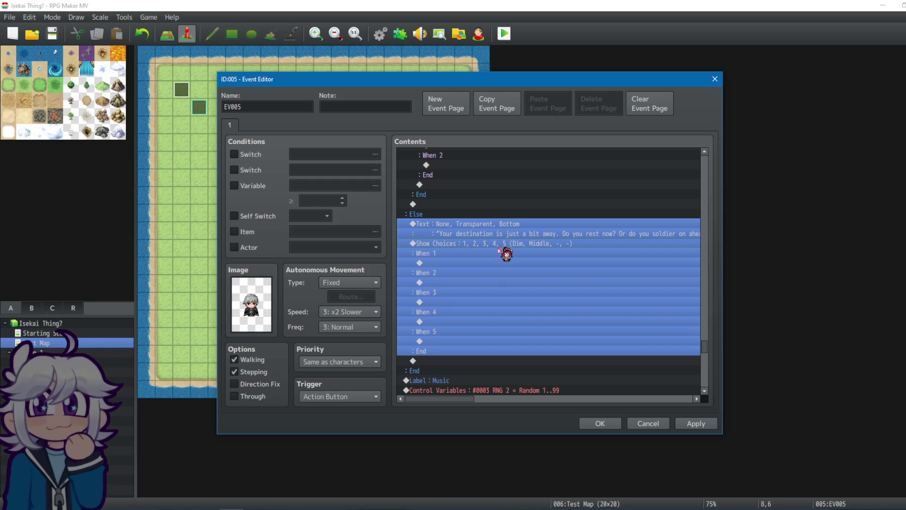
scroll(523, 257, "up", 4)
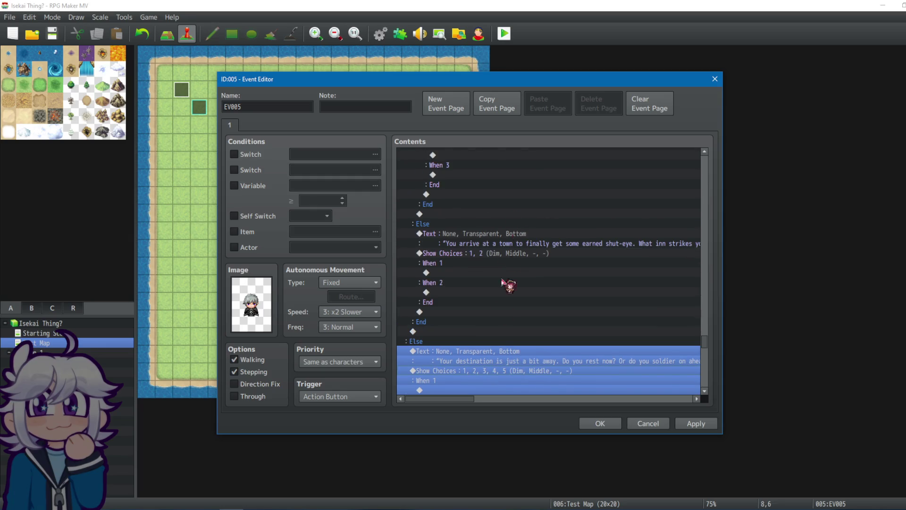
scroll(498, 297, "down", 2)
scroll(433, 270, "up", 2)
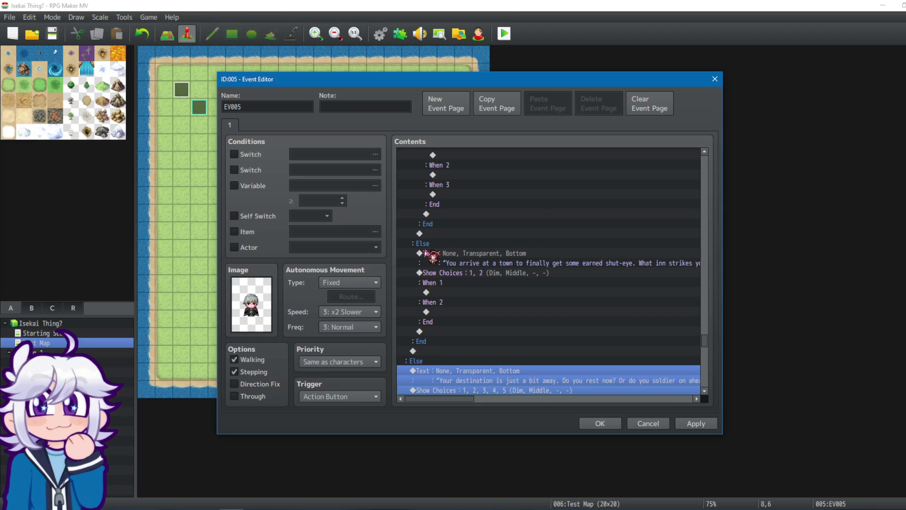
scroll(500, 276, "up", 4)
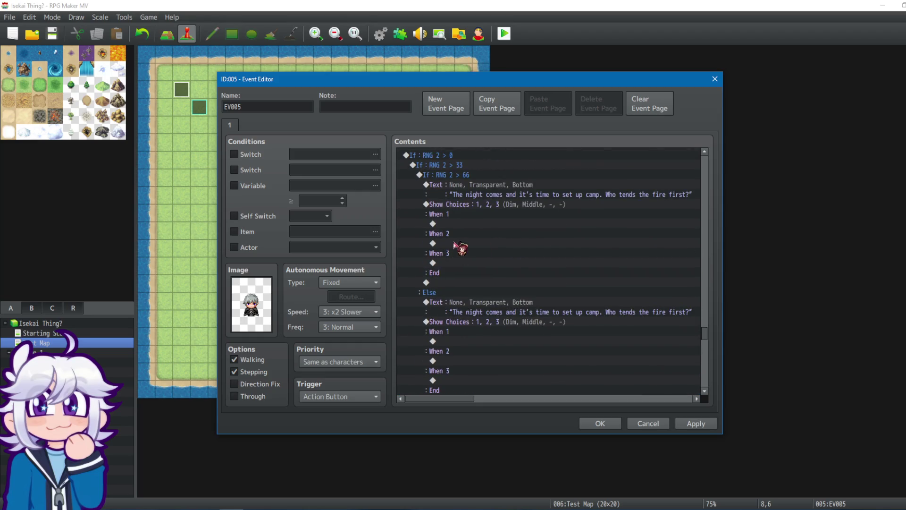
Step: Select the repeated night camp prompt, then the five-choice 'You've been wounded, severely' block
mouse_move(506, 265)
left_mouse_down()
mouse_move(516, 255)
mouse_move(505, 282)
left_mouse_up()
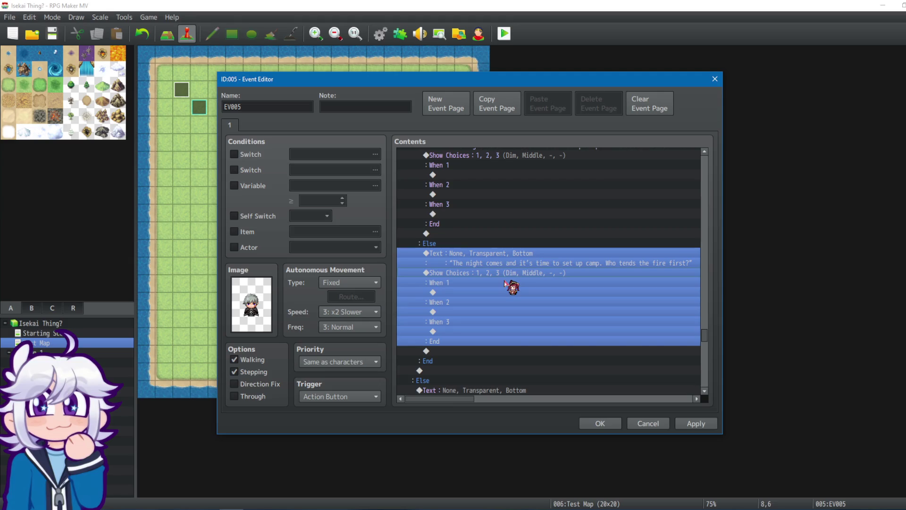
scroll(504, 284, "up", 7)
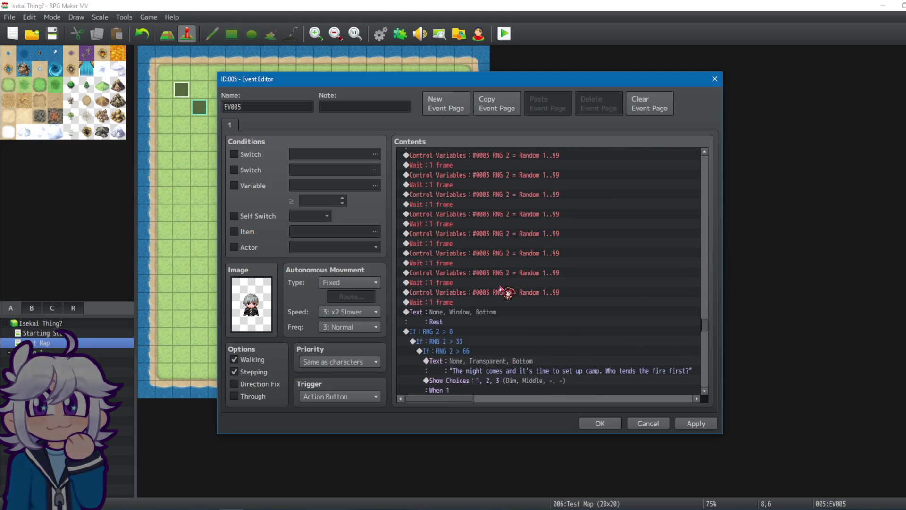
scroll(507, 292, "up", 3)
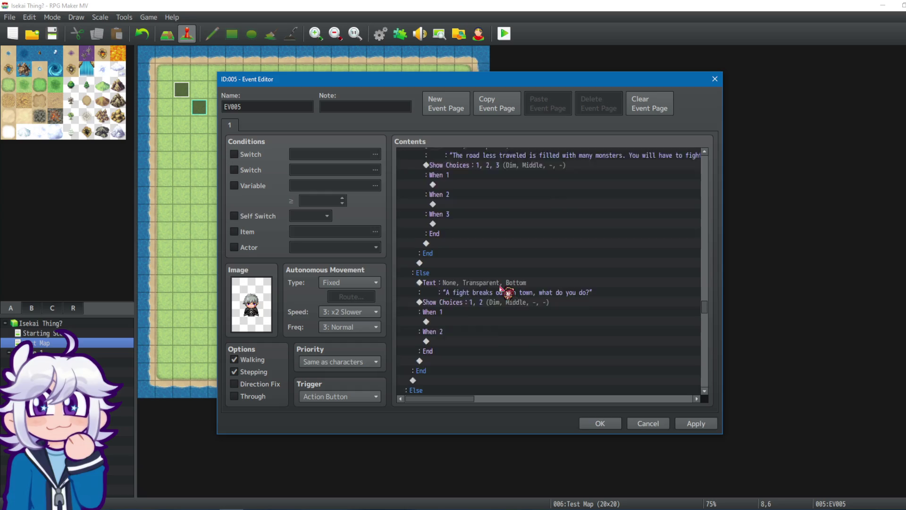
scroll(501, 288, "up", 3)
scroll(486, 280, "down", 4)
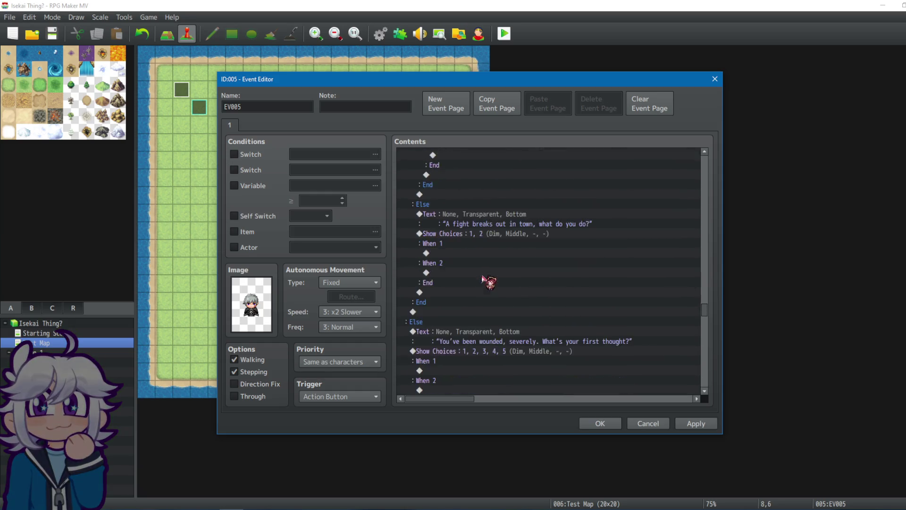
scroll(483, 280, "down", 3)
left_click_drag(484, 262, 471, 285)
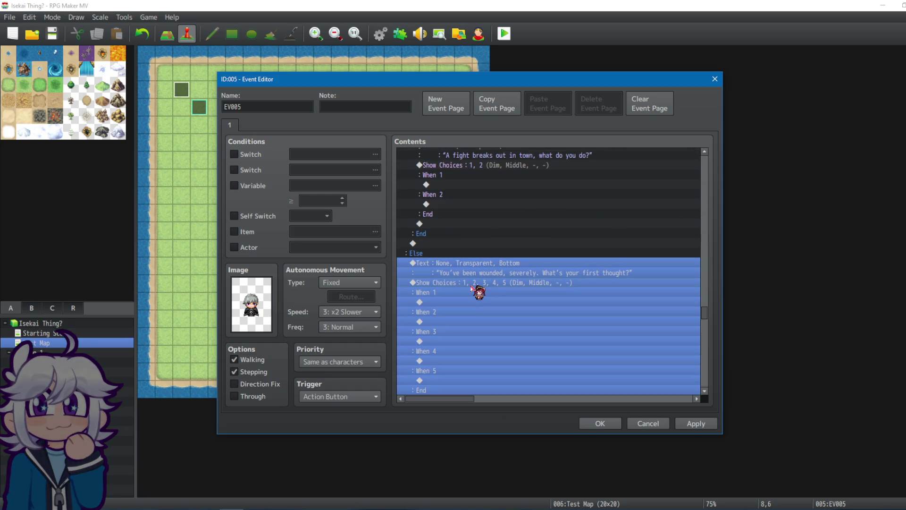
scroll(504, 241, "up", 10)
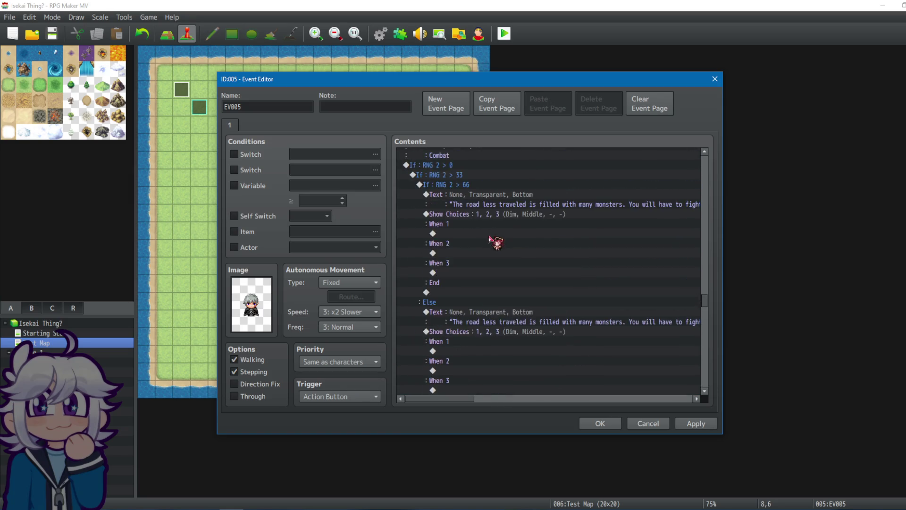
scroll(486, 253, "down", 3)
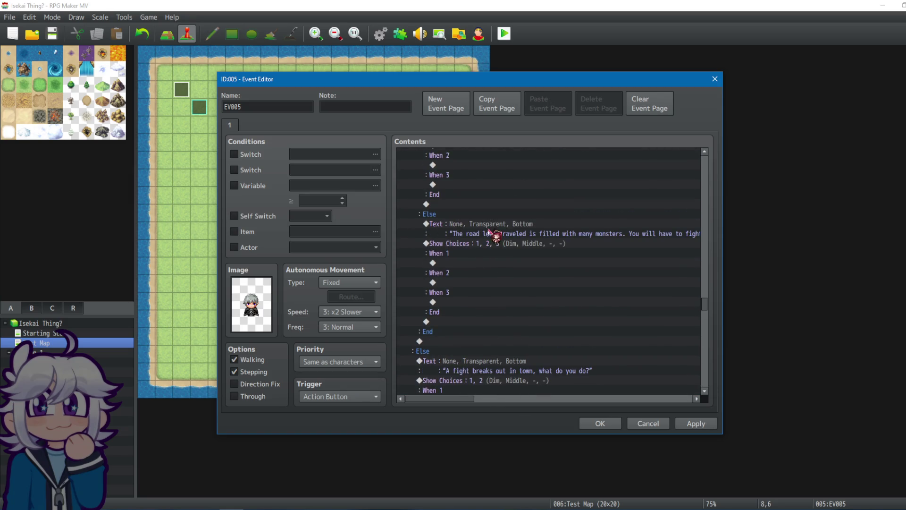
Step: Delete the repeated road-less-traveled block and select the sun-breaks question with its choices
left_click(482, 244, "shift")
key("Delete")
scroll(483, 250, "up", 5)
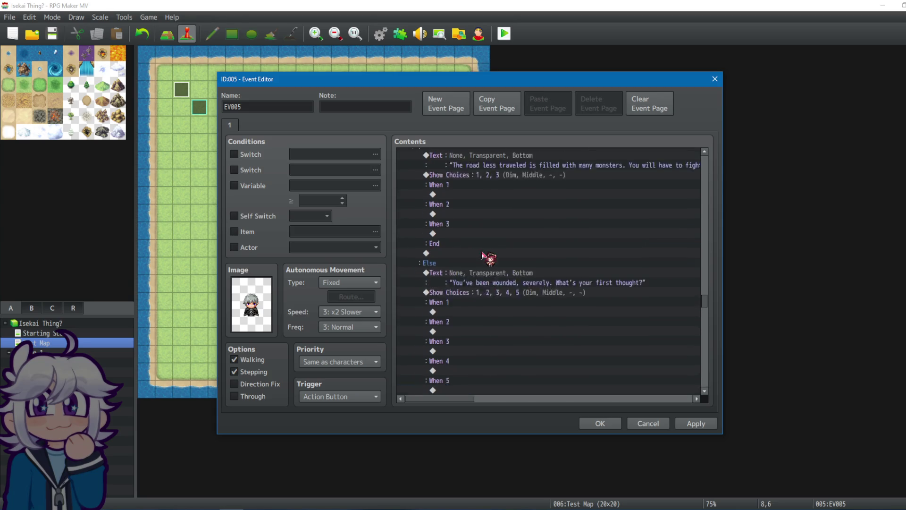
scroll(484, 253, "up", 6)
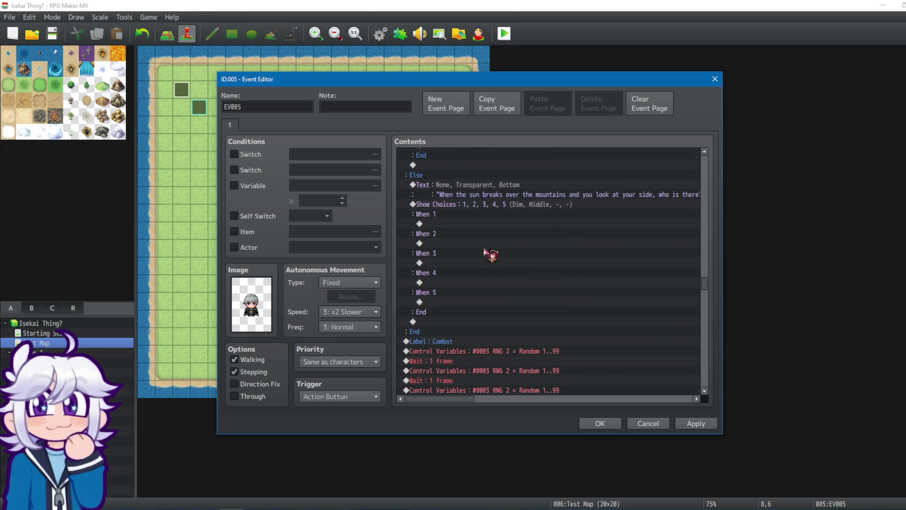
scroll(486, 254, "up", 4)
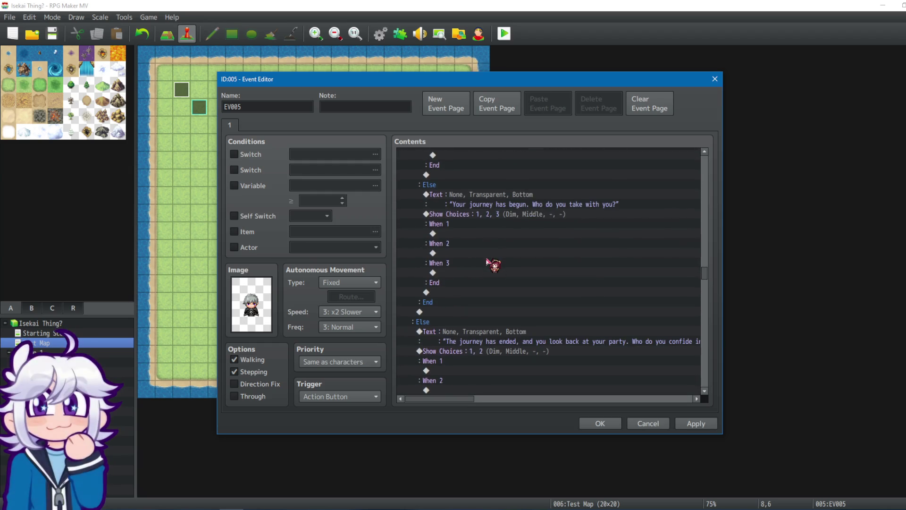
scroll(493, 264, "up", 2)
scroll(486, 279, "down", 10)
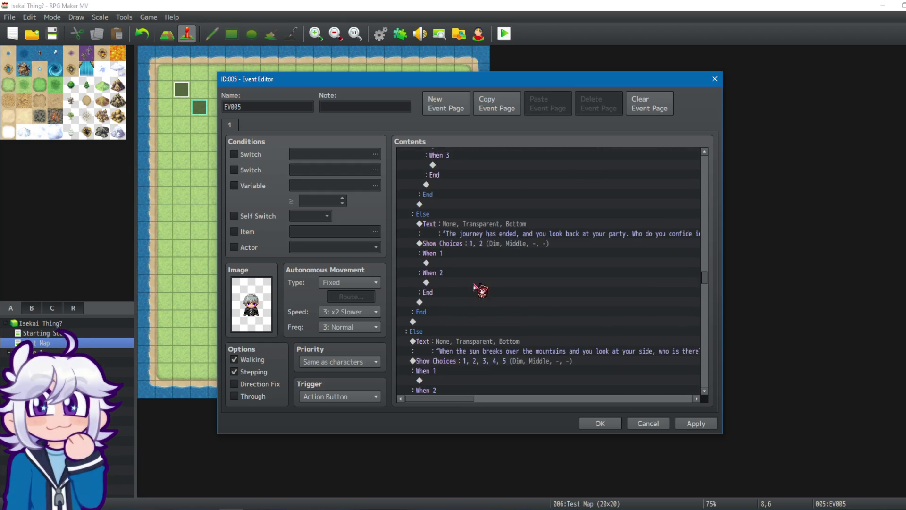
left_click_drag(466, 291, 456, 302)
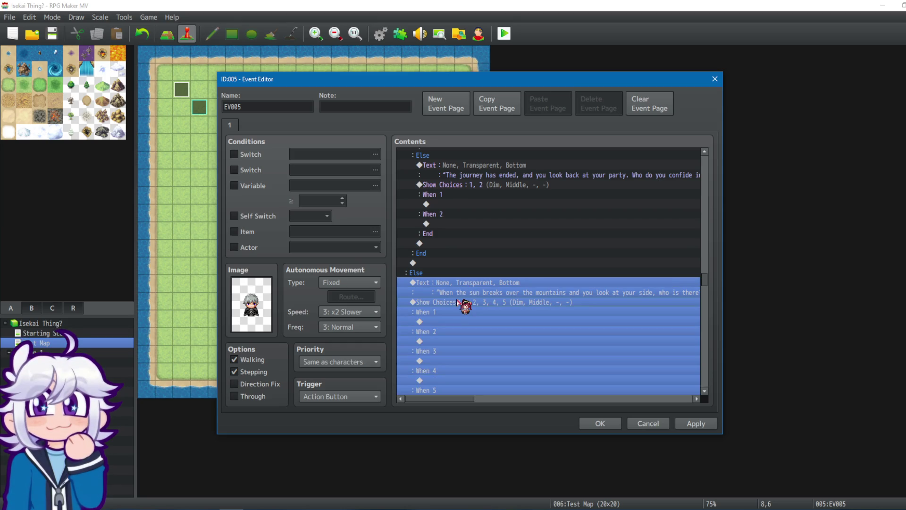
scroll(486, 243, "up", 9)
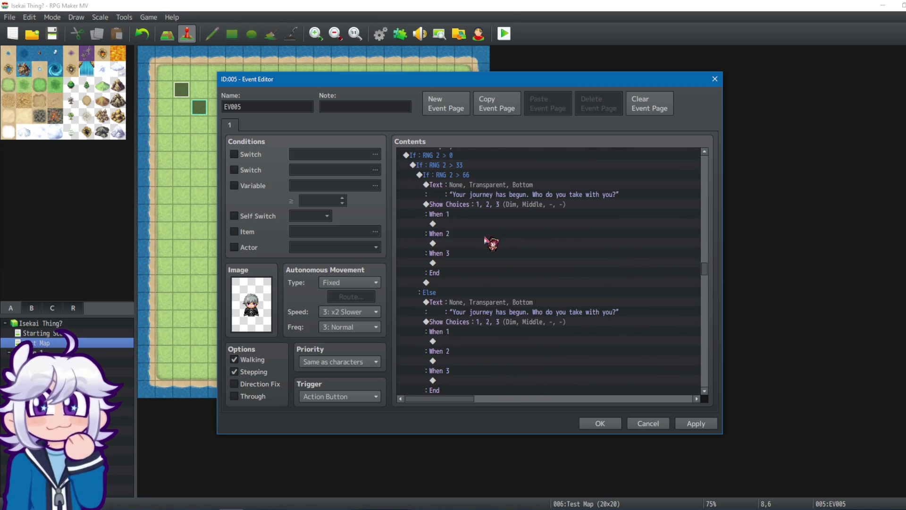
Step: Delete an Else-branch question block from its Text line through its End
left_click_drag(482, 303, 476, 325)
key("Delete")
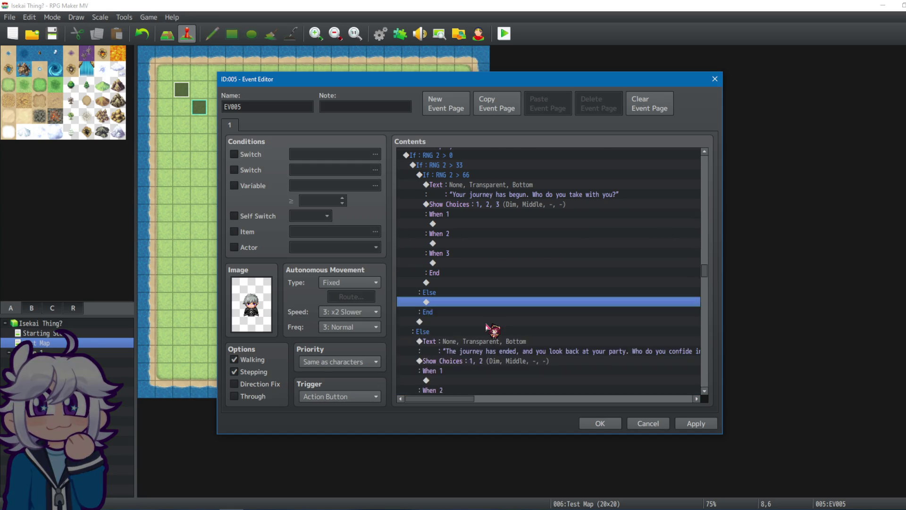
scroll(491, 307, "up", 7)
scroll(526, 282, "up", 12)
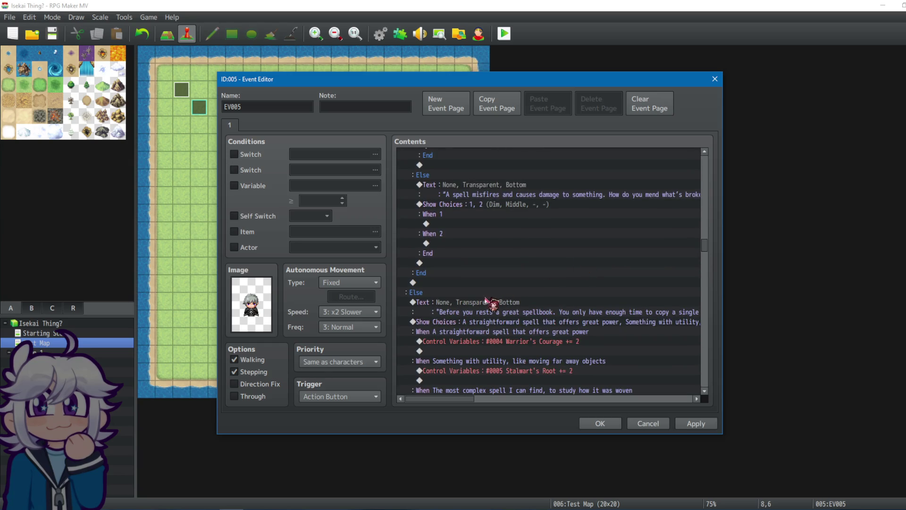
scroll(486, 298, "down", 2)
Step: Replace the Magic section's Else question with the pasted spellbook choice block
mouse_move(470, 263)
left_mouse_down()
mouse_move(455, 283)
mouse_move(461, 291)
left_mouse_up()
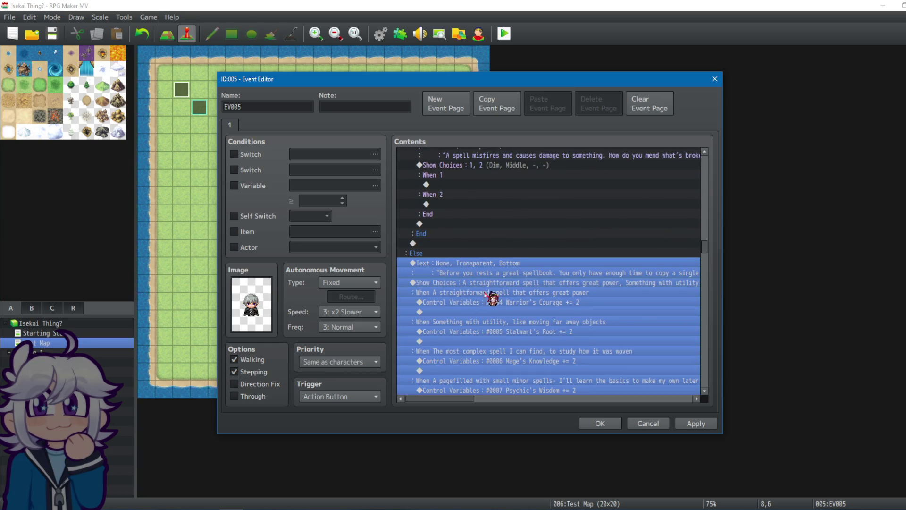
scroll(519, 273, "up", 10)
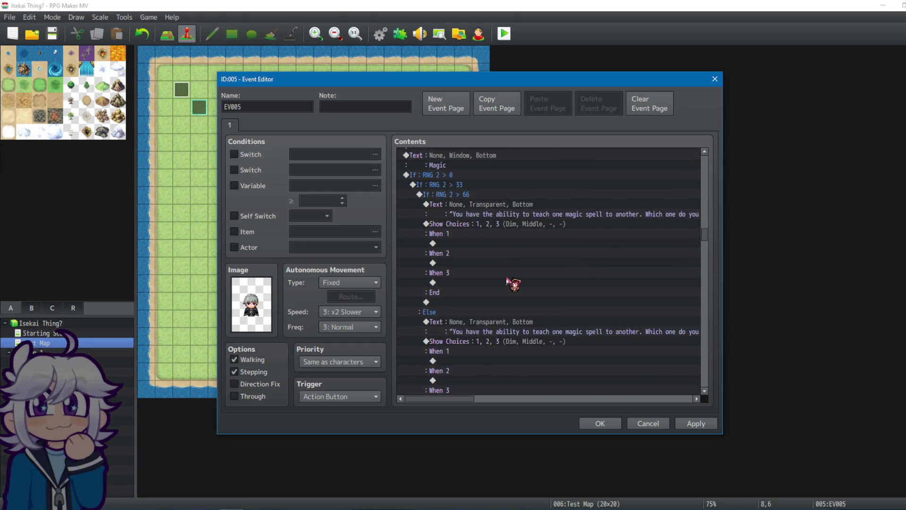
scroll(484, 252, "down", 2)
mouse_move(470, 290)
left_mouse_down()
mouse_move(468, 300)
mouse_move(483, 306)
left_mouse_up()
key("Delete")
key("ctrl+v")
scroll(670, 335, "down", 6)
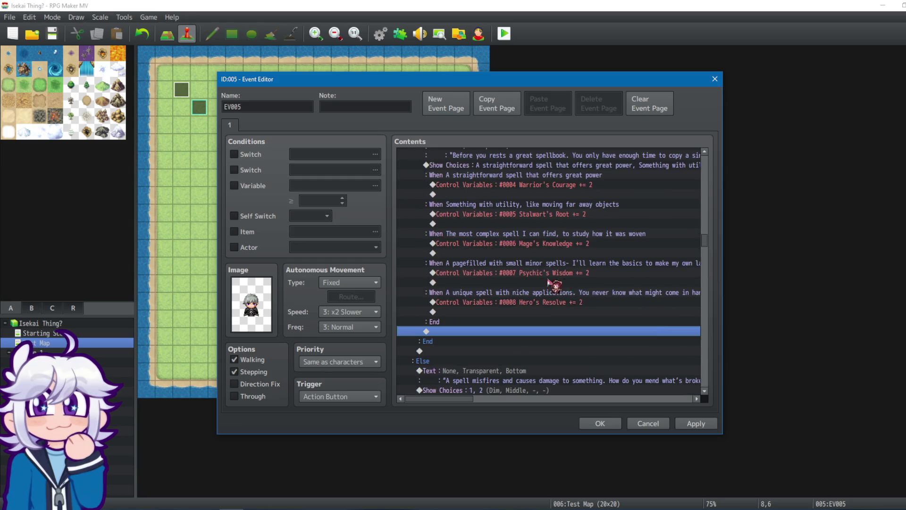
scroll(671, 335, "down", 2)
Step: Apply the EV005 edits and launch a playtest, saving the project first
left_click(696, 423)
left_click(599, 424)
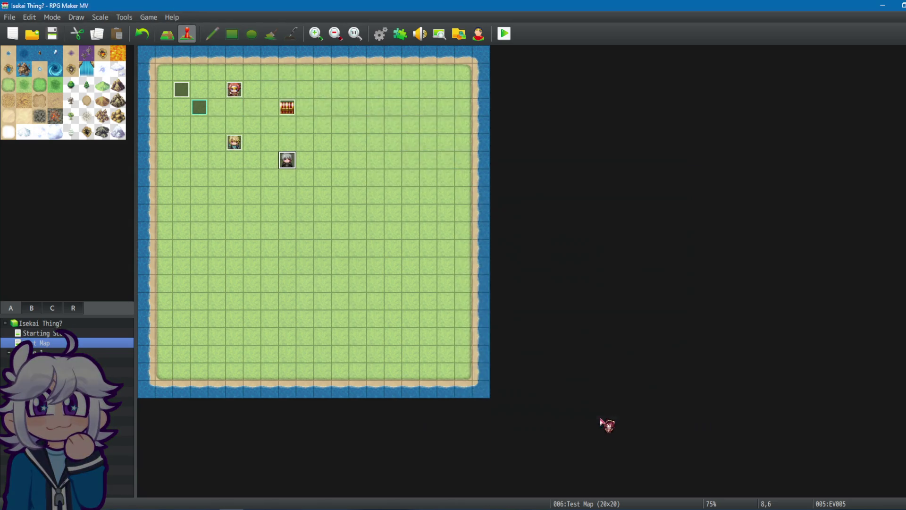
left_click(504, 33)
left_click(436, 272)
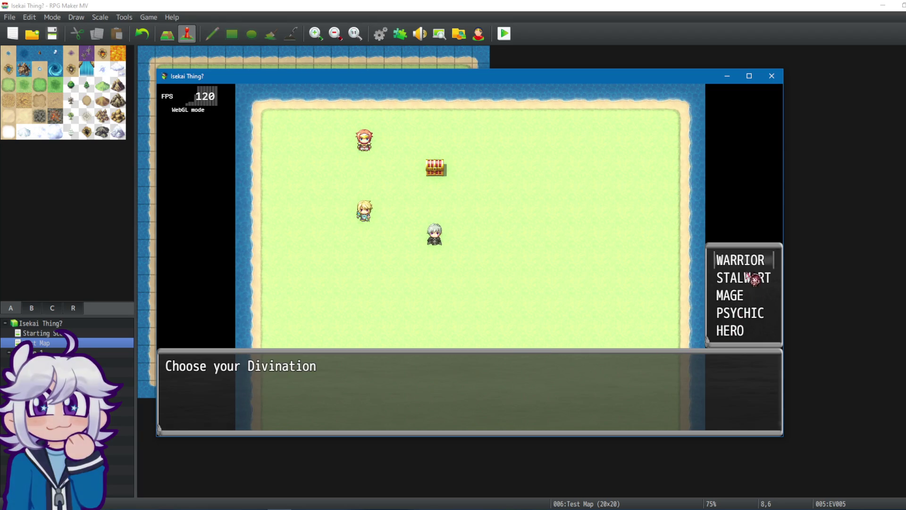
Step: Pick the Divination class and starting buff, then answer the childhood stories questions with answer 5
left_click(750, 280)
left_click(740, 311)
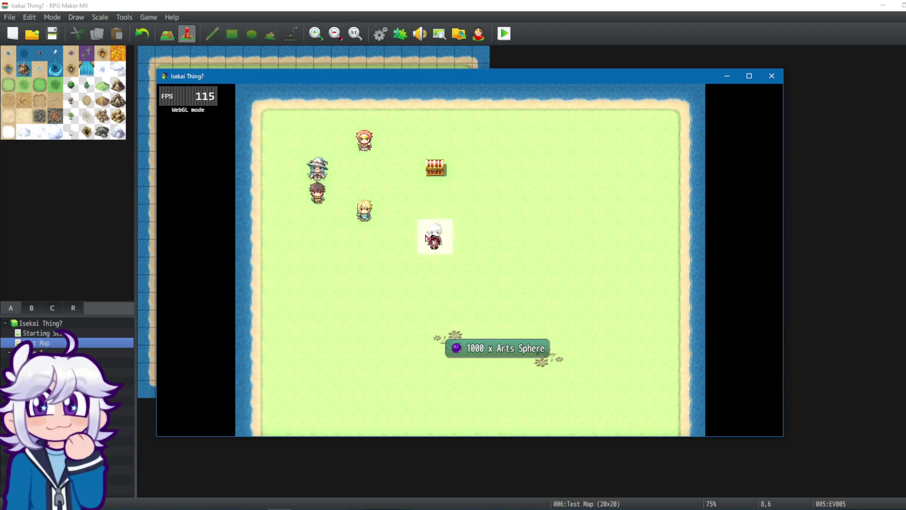
left_click(425, 381)
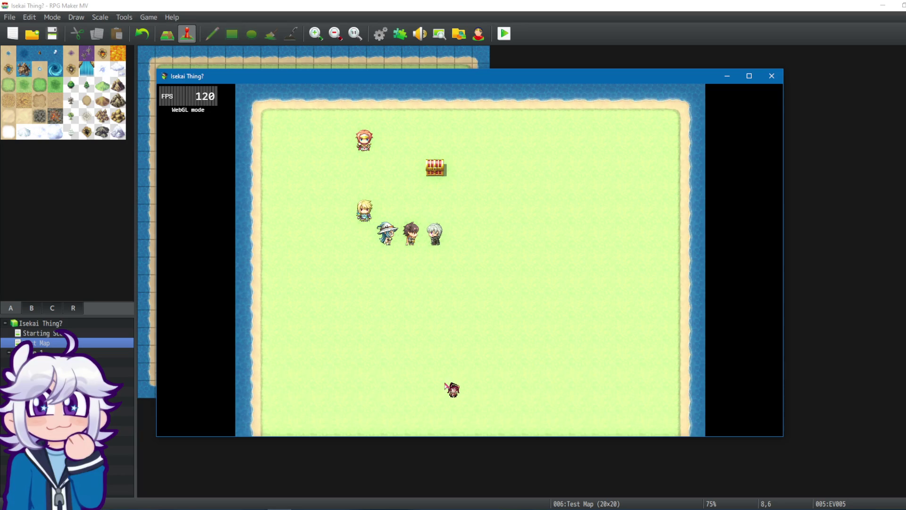
left_click(460, 331)
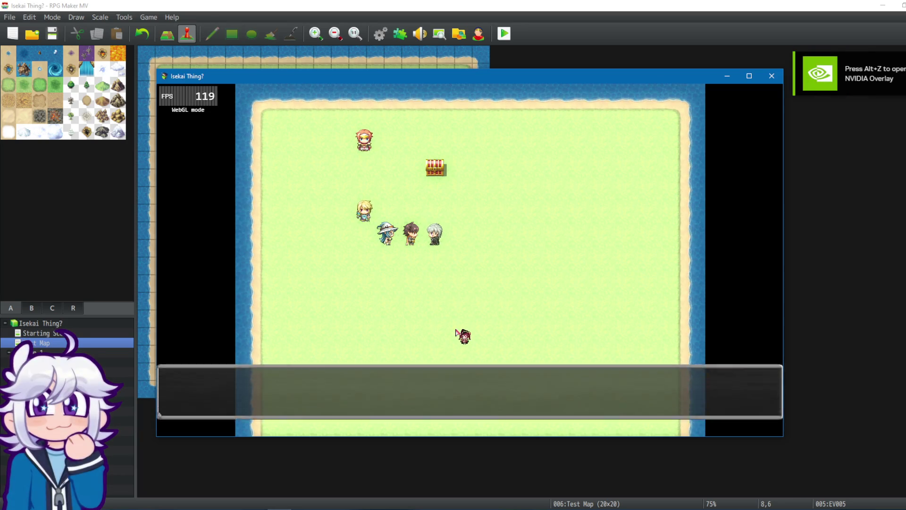
left_click(462, 362)
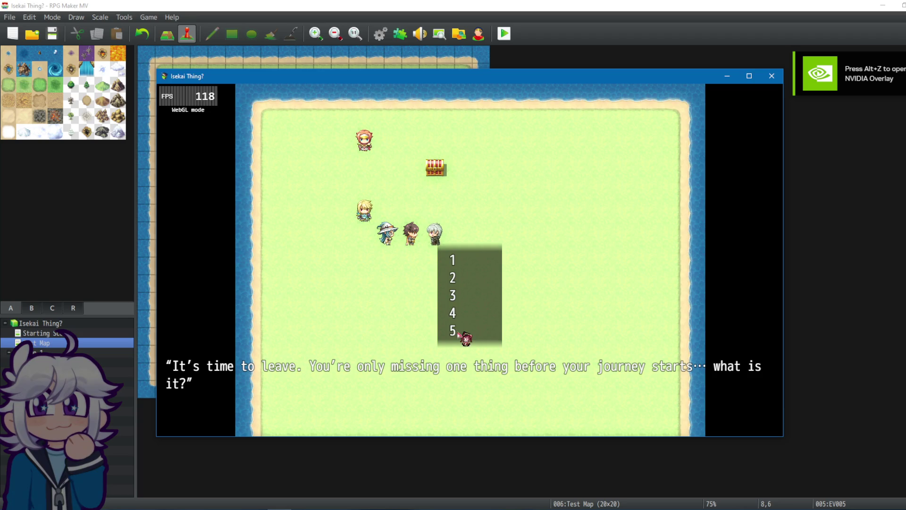
left_click(465, 336)
left_click(464, 341)
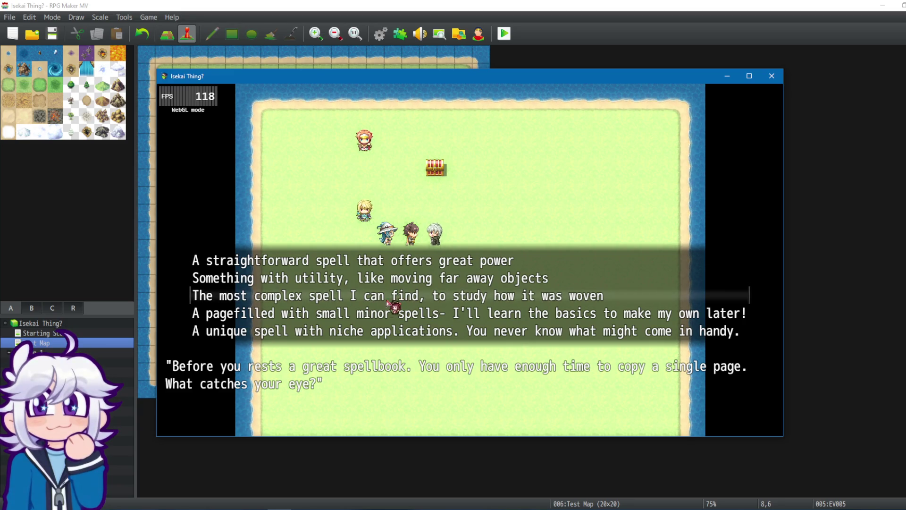
Step: Answer the spellbook, companion, wounded (answer 4), nighttime and tavern (answer 1) questions
left_click(343, 298)
left_click(439, 348)
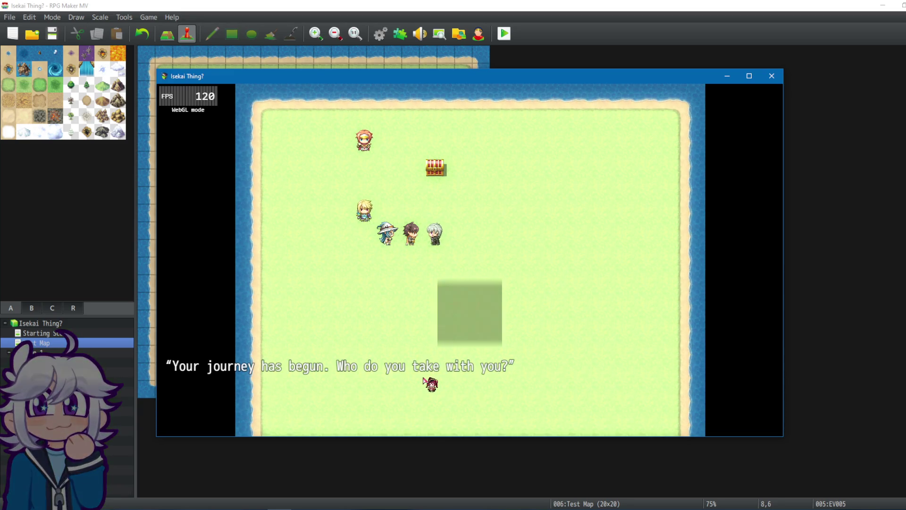
left_click(451, 330)
left_click(439, 344)
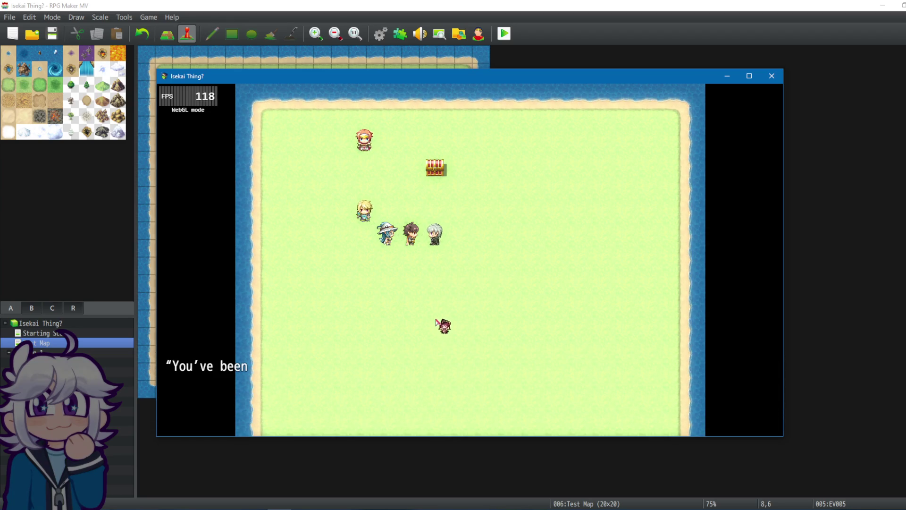
left_click(447, 313)
left_click(459, 306)
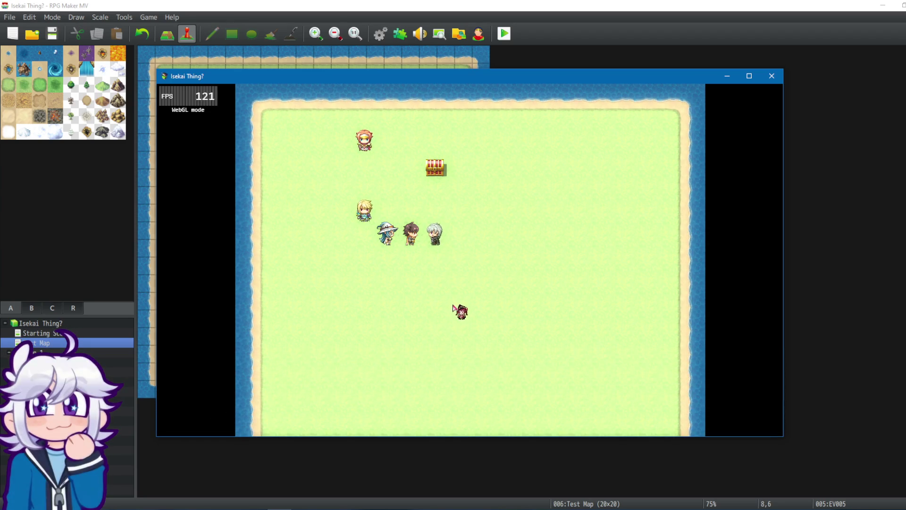
left_click(451, 298)
left_click(451, 297)
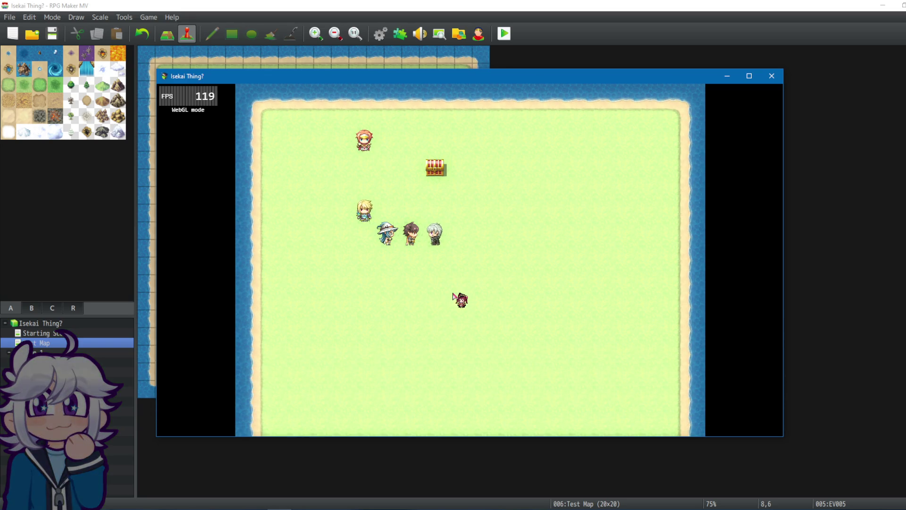
left_click(459, 311)
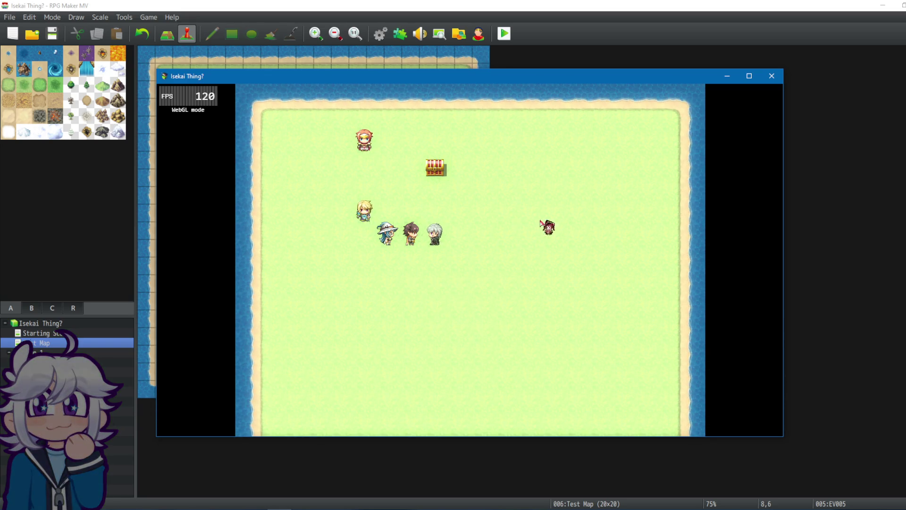
Step: Walk the player beside the white-haired character and close the playtest window
left_click_drag(557, 218, 489, 270)
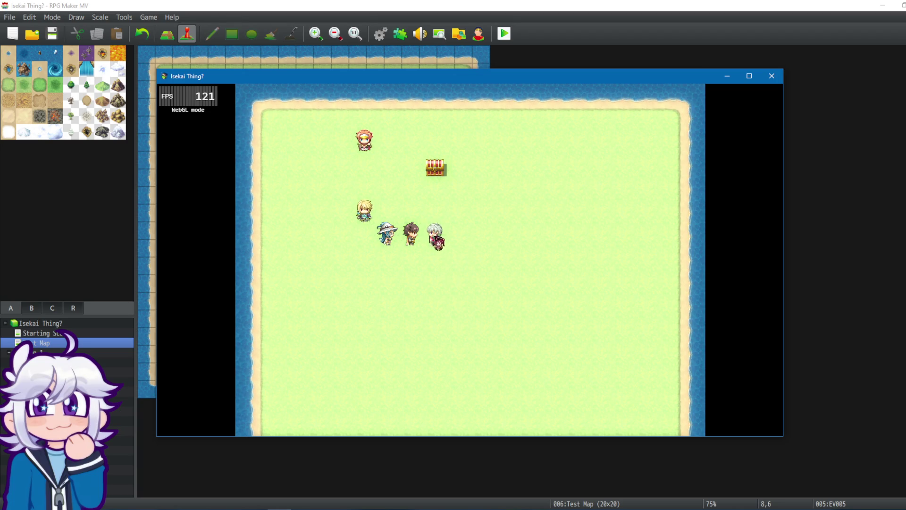
mouse_move(444, 217)
left_mouse_down()
mouse_move(484, 207)
mouse_move(443, 232)
left_mouse_up()
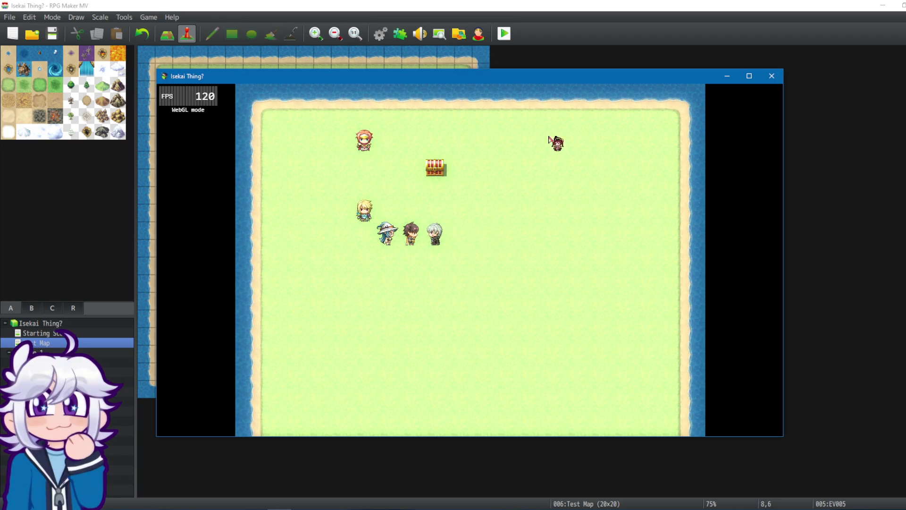
left_click(771, 76)
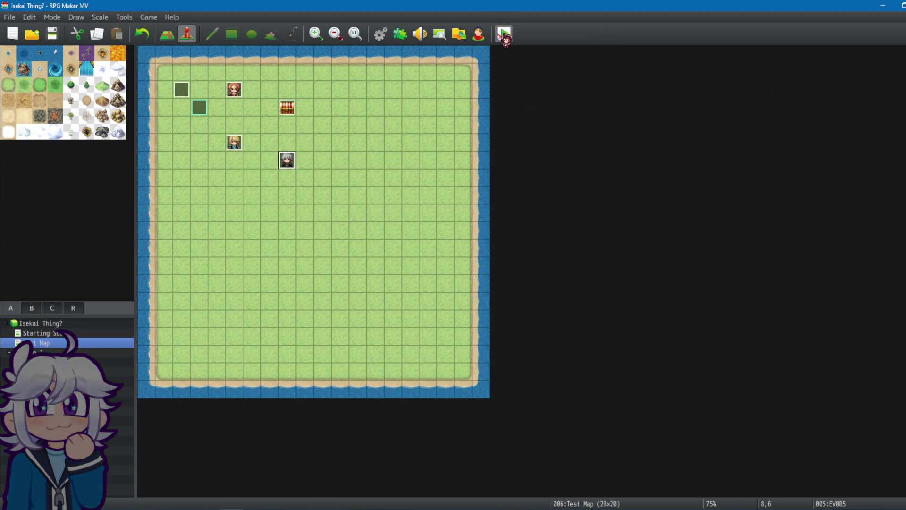
Step: Open the Results common event in the Database and select its comment and Jump to Label Warrior commands
left_click(385, 41)
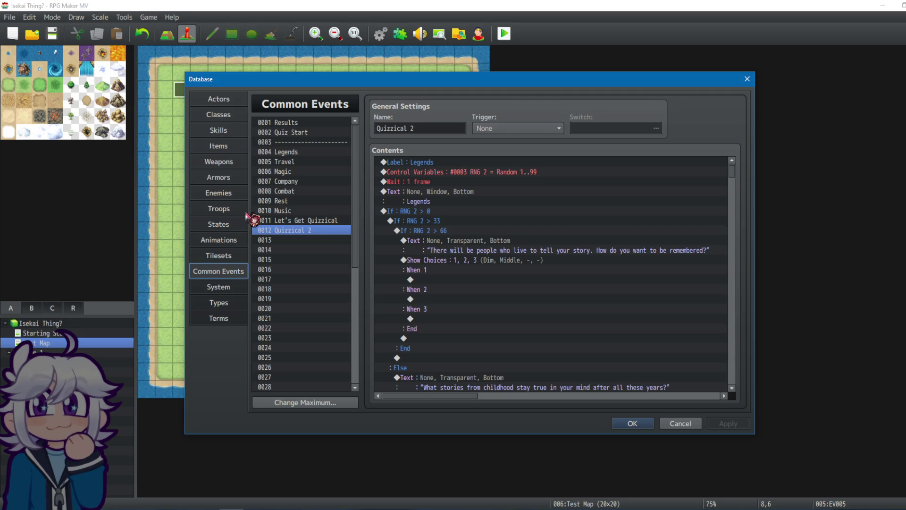
left_click(302, 124)
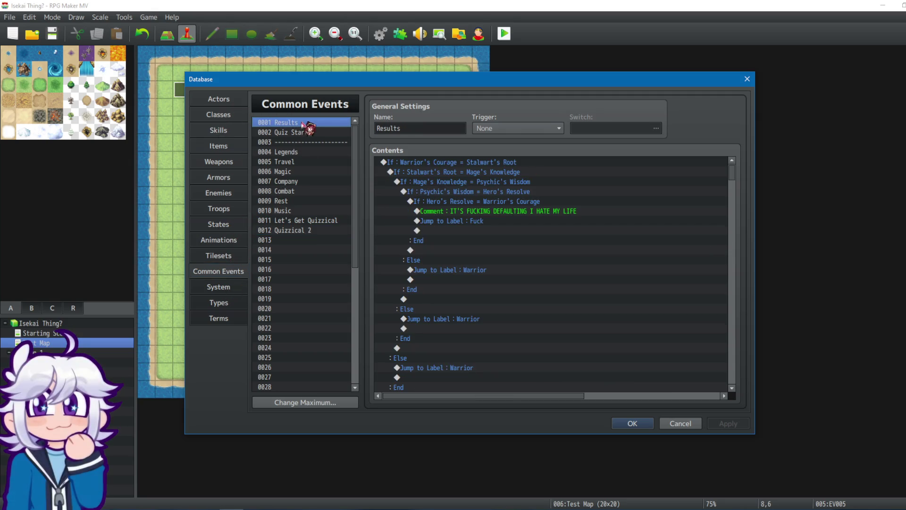
left_click(546, 212)
mouse_move(474, 211)
left_mouse_down()
mouse_move(471, 218)
mouse_move(467, 170)
mouse_move(499, 245)
mouse_move(470, 244)
left_mouse_up()
left_click(474, 264)
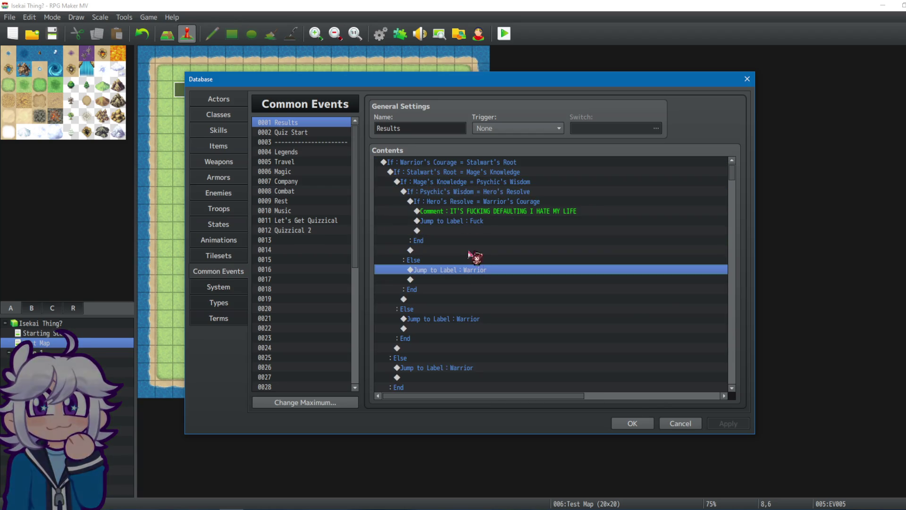
Step: Inspect the nested If blocks for Psychic's Wisdom, Stalwart's Root and Mage's Knowledge, then cancel the Database
left_click(476, 202)
left_click(472, 194)
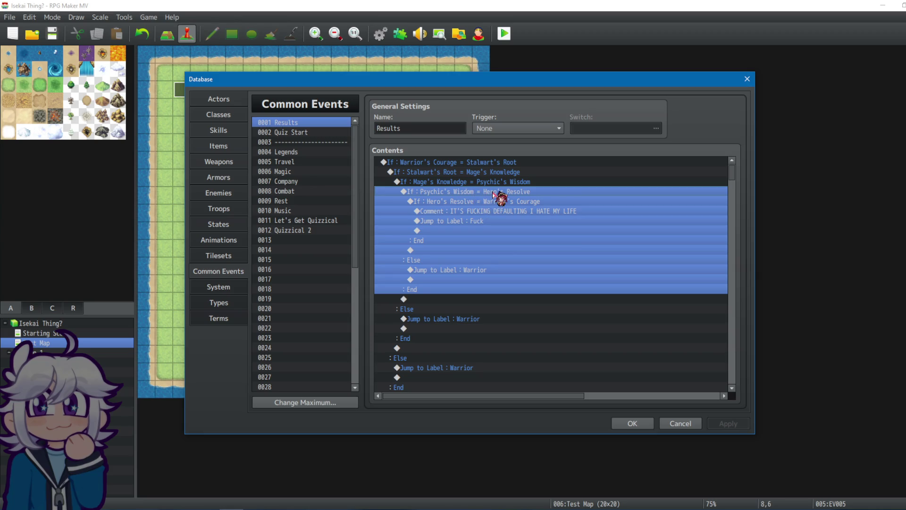
left_click(452, 172)
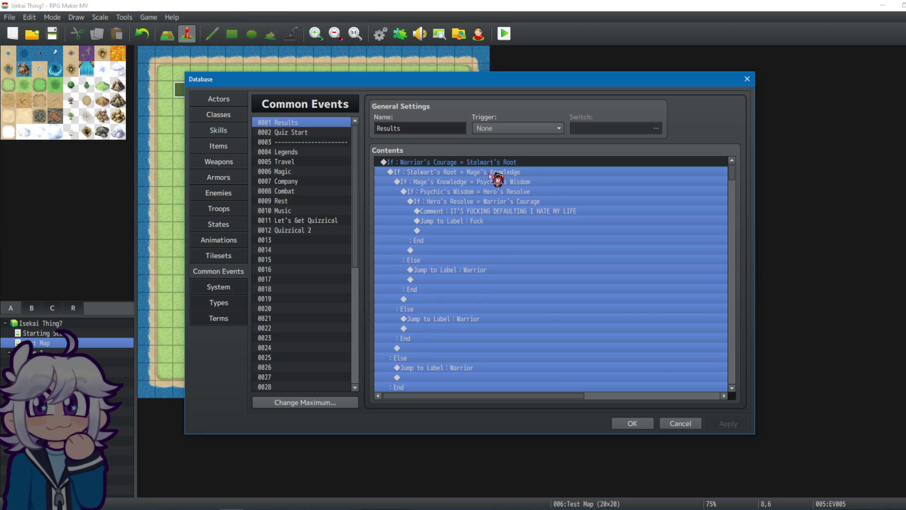
left_click(434, 162)
left_click(476, 174)
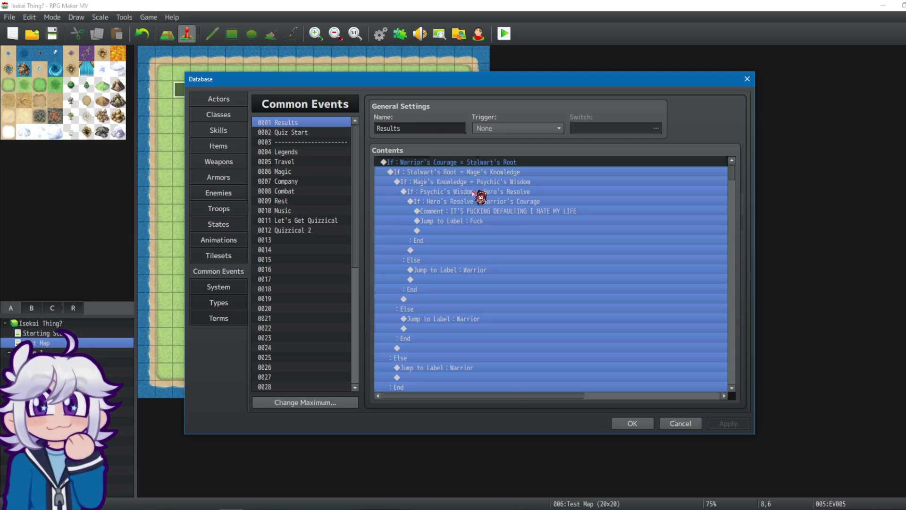
left_click(478, 182)
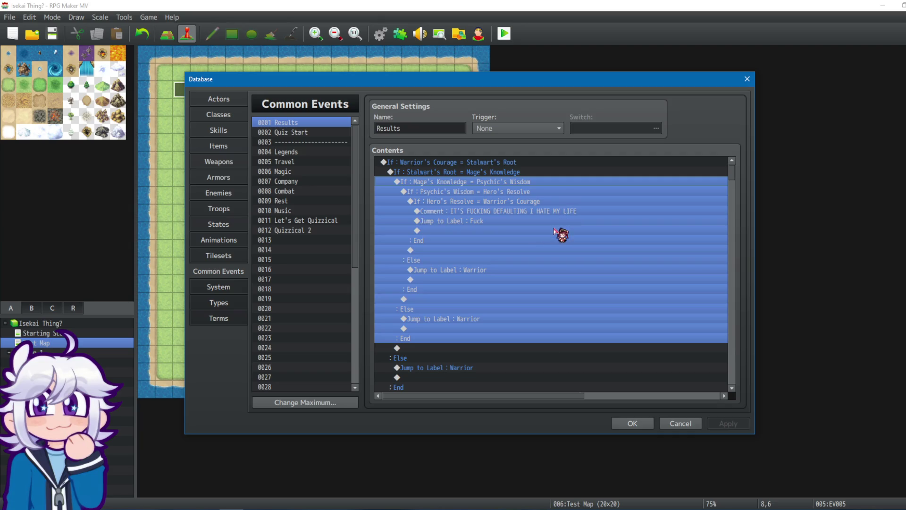
left_click(544, 163)
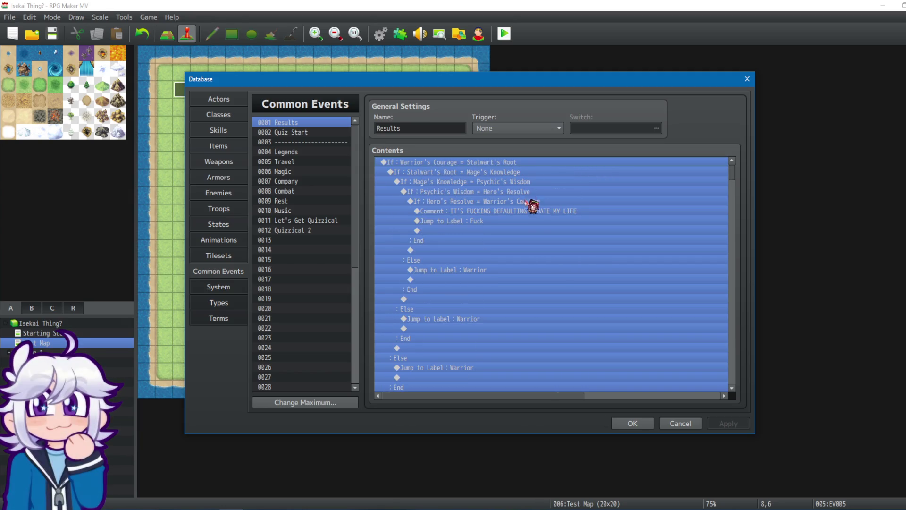
left_click(680, 422)
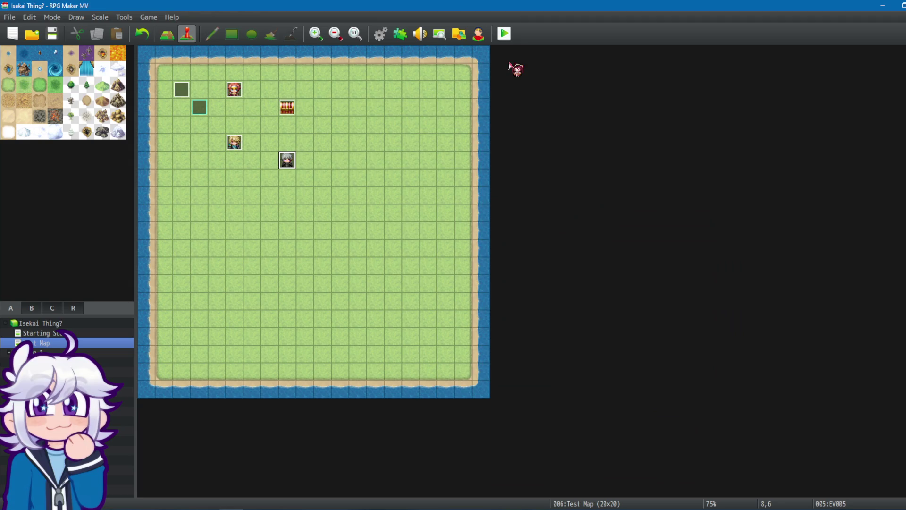
Step: Start a playtest, answer the Divina and starting buff choices, and open the debug variables page
left_click(504, 34)
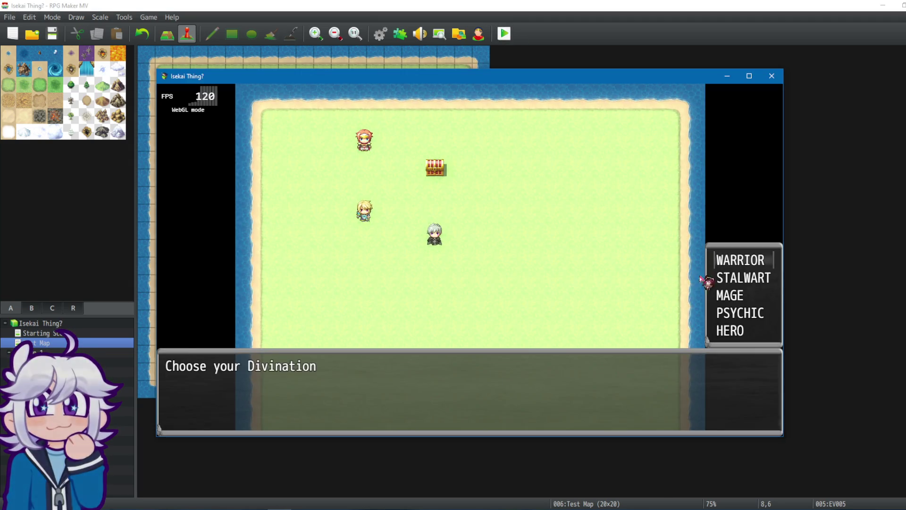
left_click(705, 277)
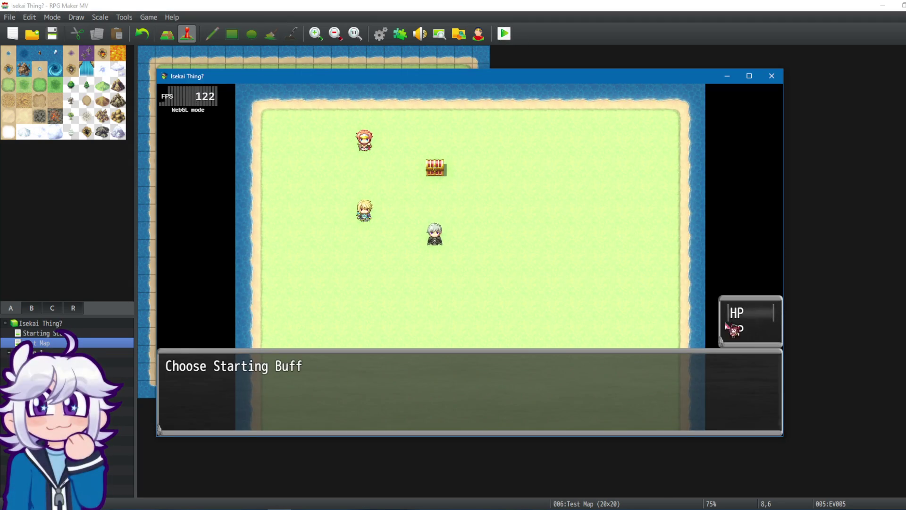
left_click(719, 316)
key("Escape")
key("Up")
key("Up")
key("Return")
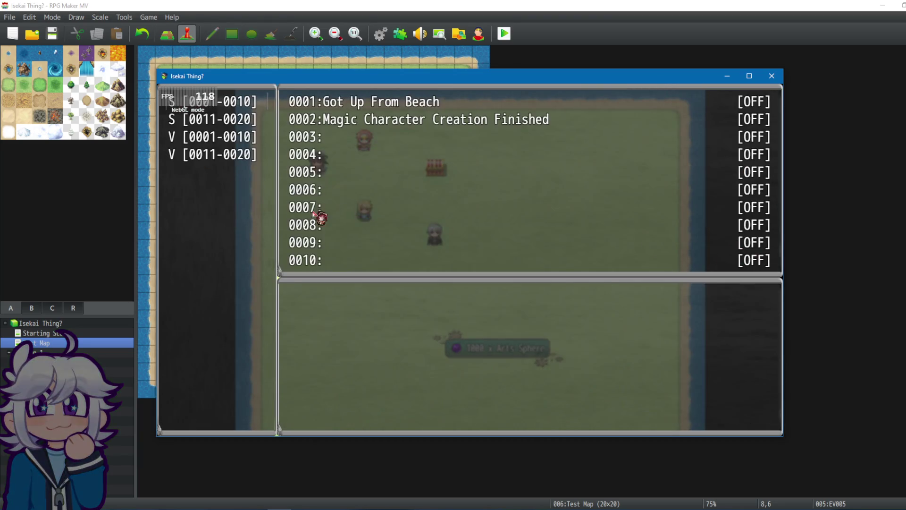
double_click(255, 141)
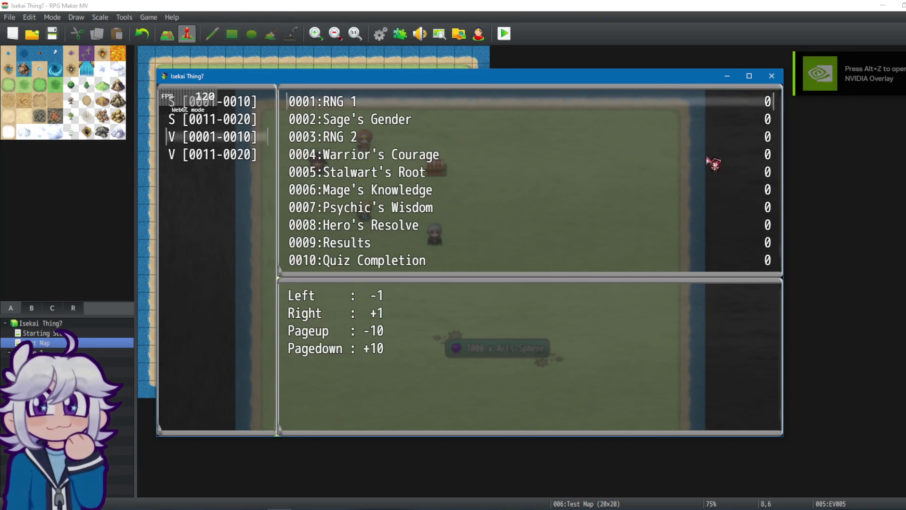
Step: Set Stalwart's Root 8, Mage's Knowledge 7, Psychic's Wisdom 6, Hero's Resolve 5, Warrior's Courage 4, then exit debug
left_click(747, 173)
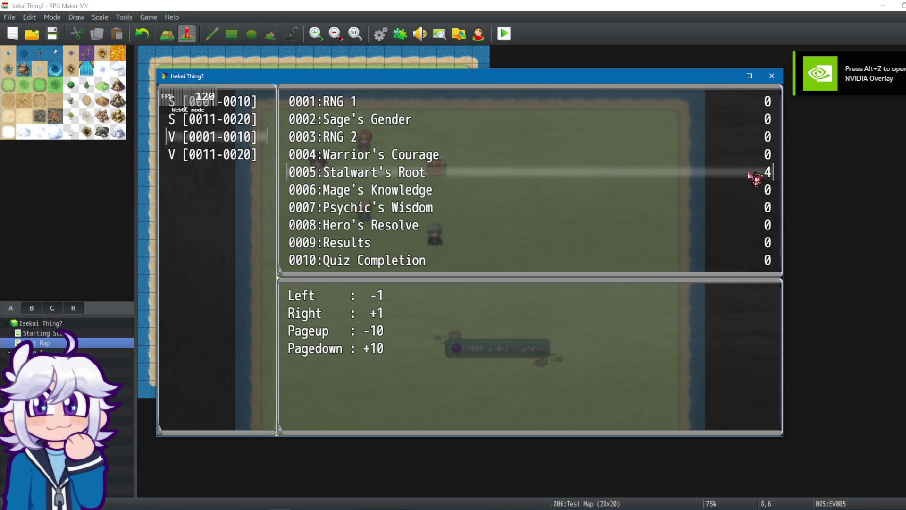
key("Right")
key("Right")
key("Right")
key("Down")
key("Right")
key("Right")
key("Right")
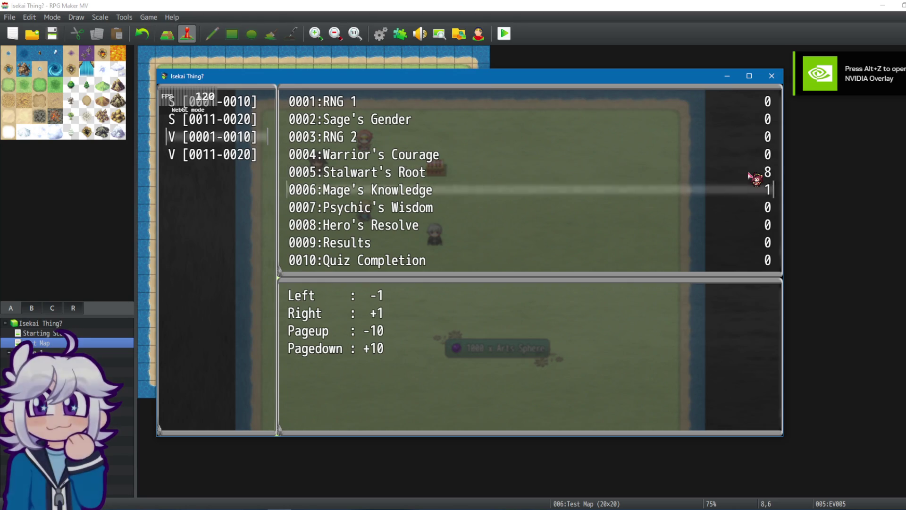
key("Down")
key("Right")
key("Right")
key("Right")
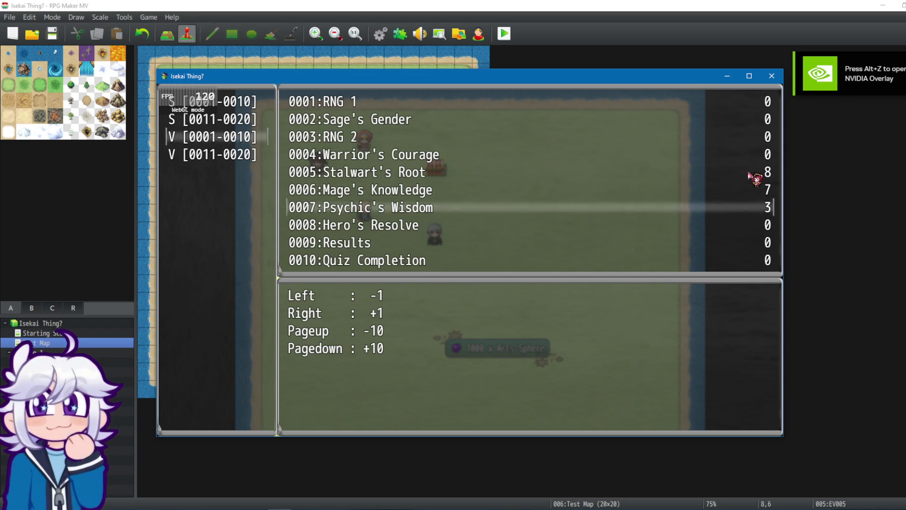
key("Down")
key("Right")
key("Right")
key("Down")
key("Right")
key("Up")
key("Up")
key("Up")
key("Right")
key("Right")
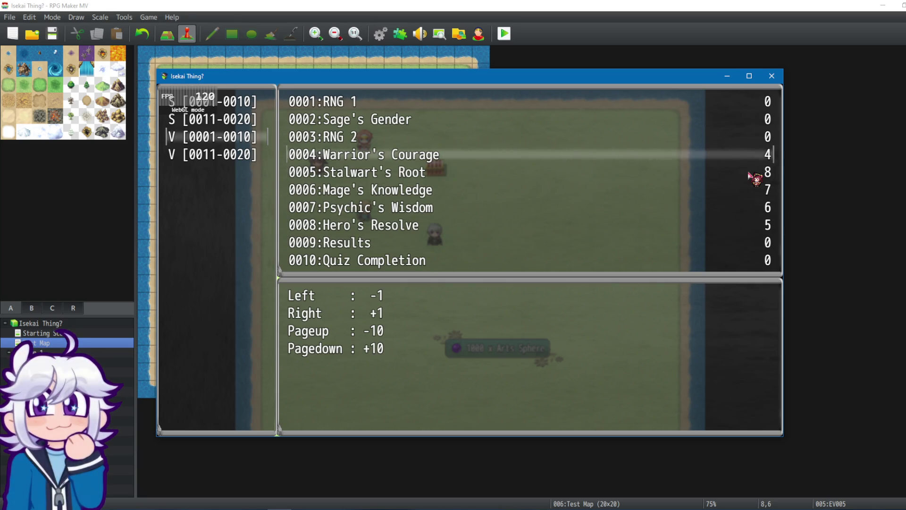
key("Escape")
key("Escape")
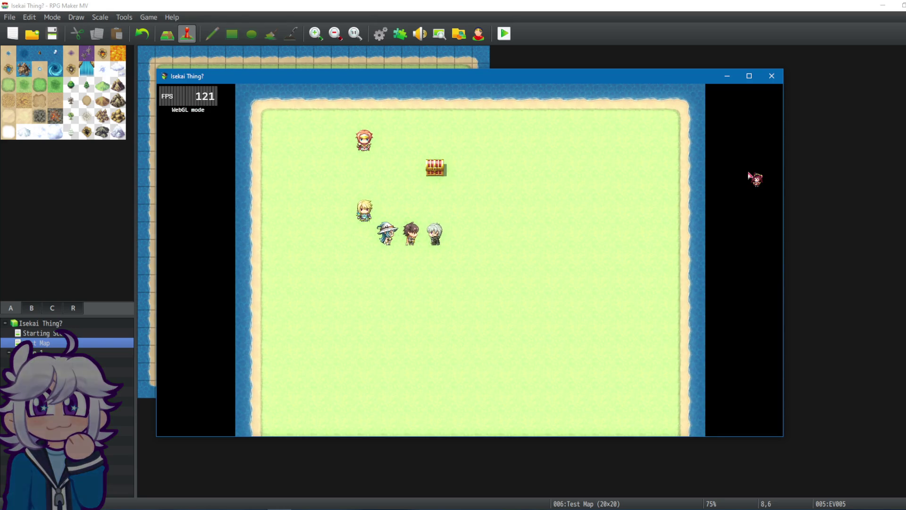
Step: Advance through the opening quiz messages, confirming the journey answer and answers 3 and 4
key("Return")
key("Return")
key("Return")
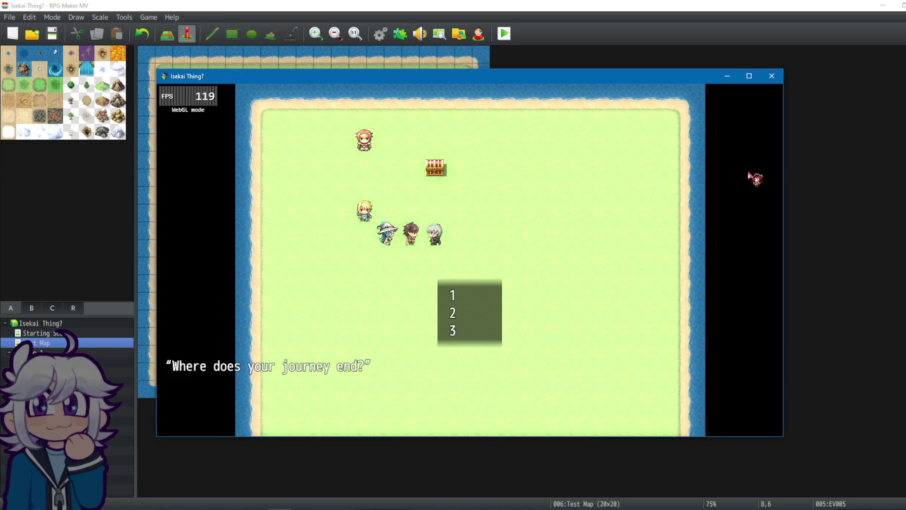
key("Return")
key("Return")
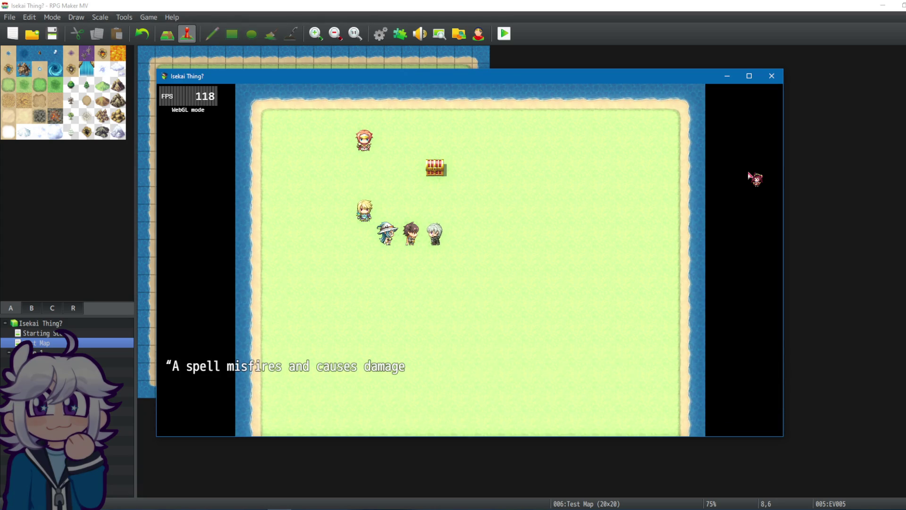
key("Return")
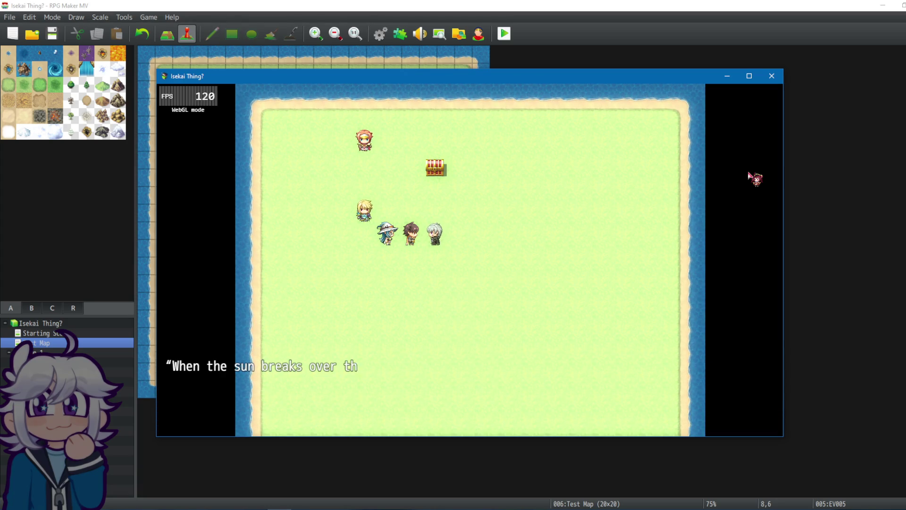
key("Return")
Step: Choose answer 3 on the final question, dismiss the Stalwart's Root result, and close the playtest
key("Return")
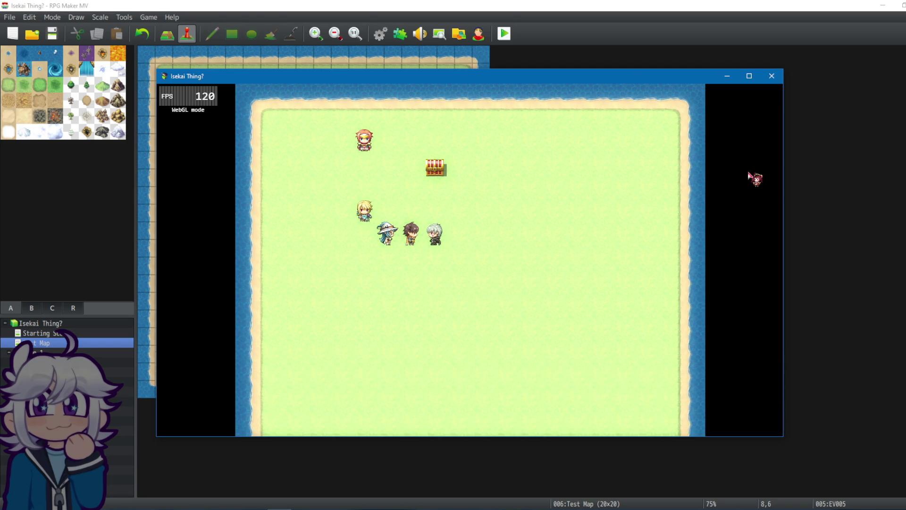
key("Down")
key("Down")
key("Down")
key("Return")
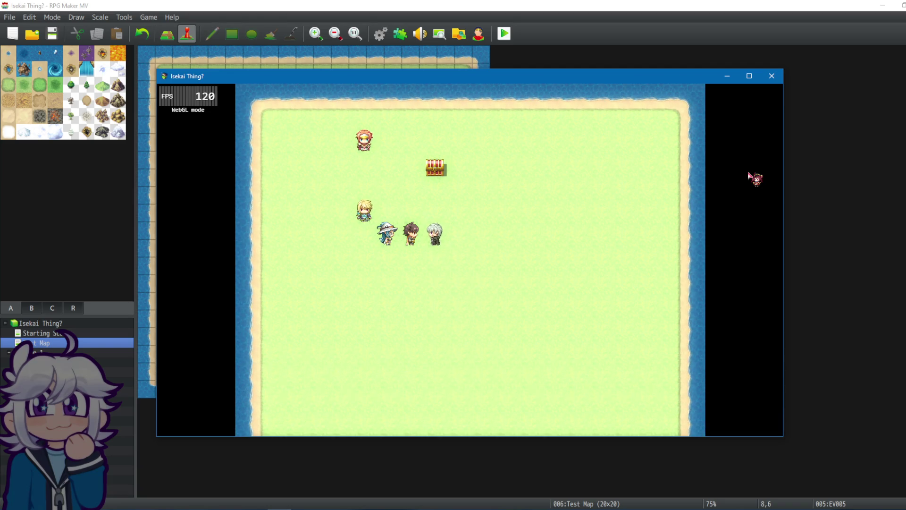
key("Return")
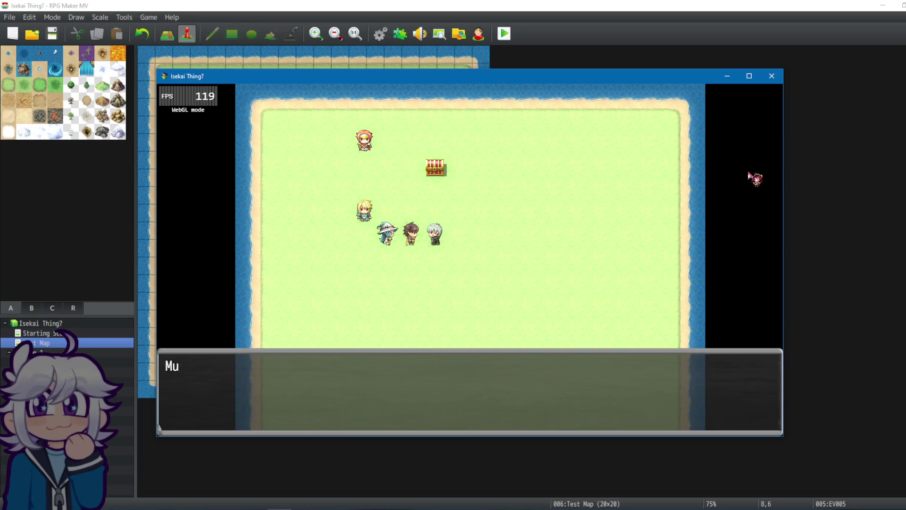
key("Up")
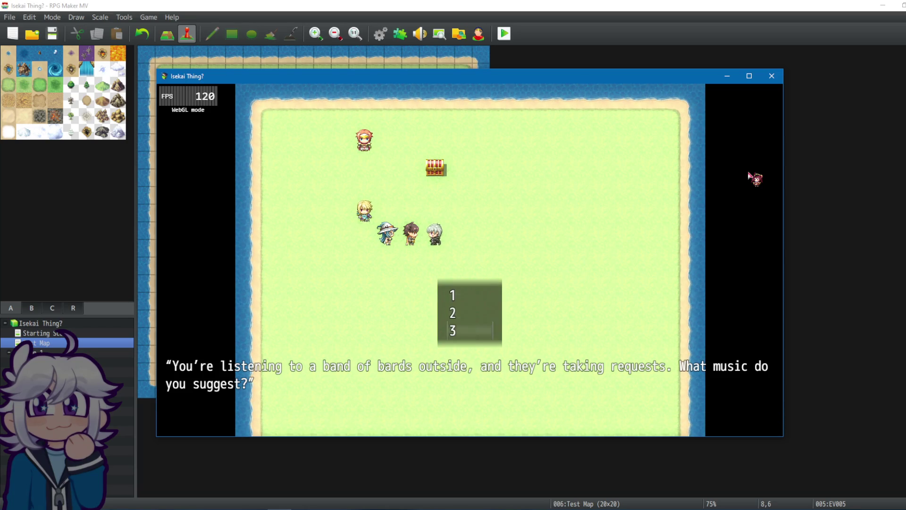
key("Return")
key("Return")
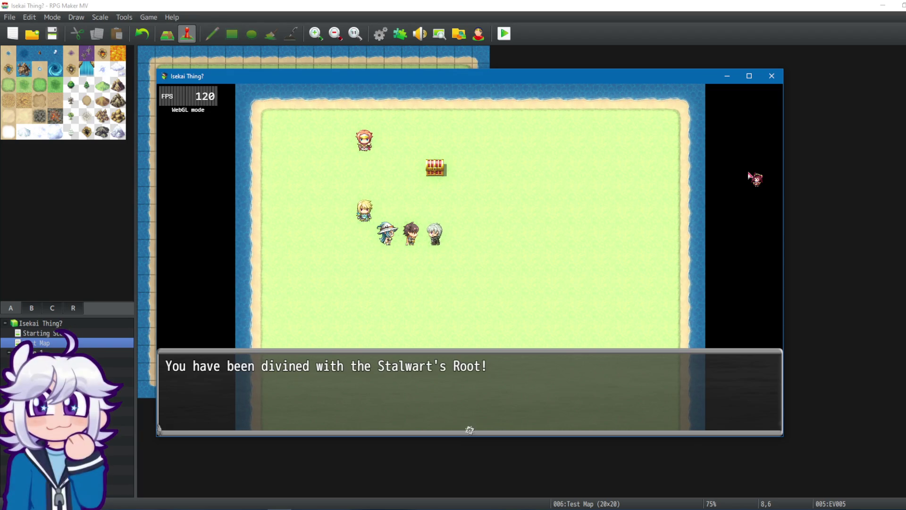
key("Return")
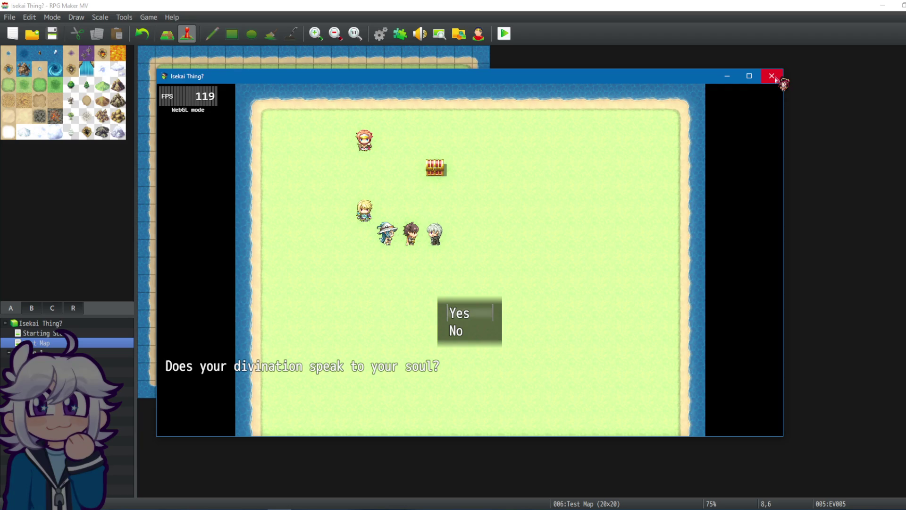
left_click(772, 76)
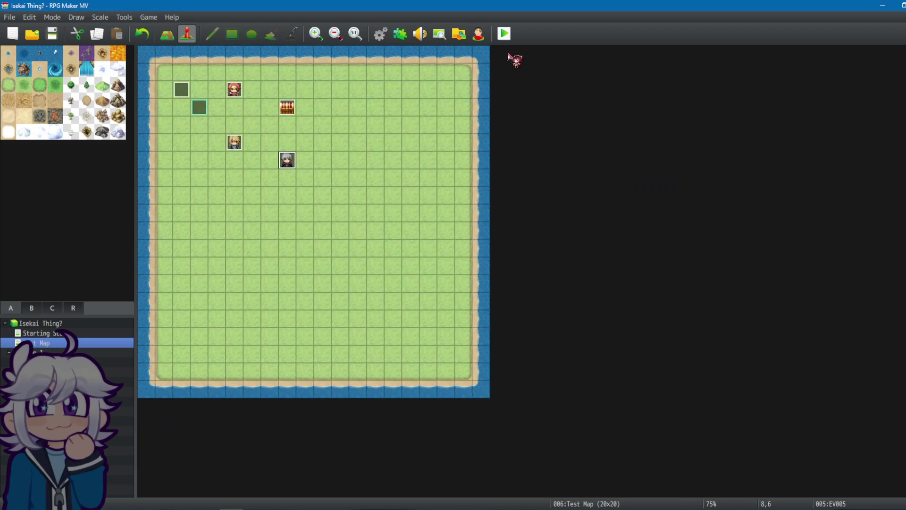
left_click(399, 33)
left_click(653, 107)
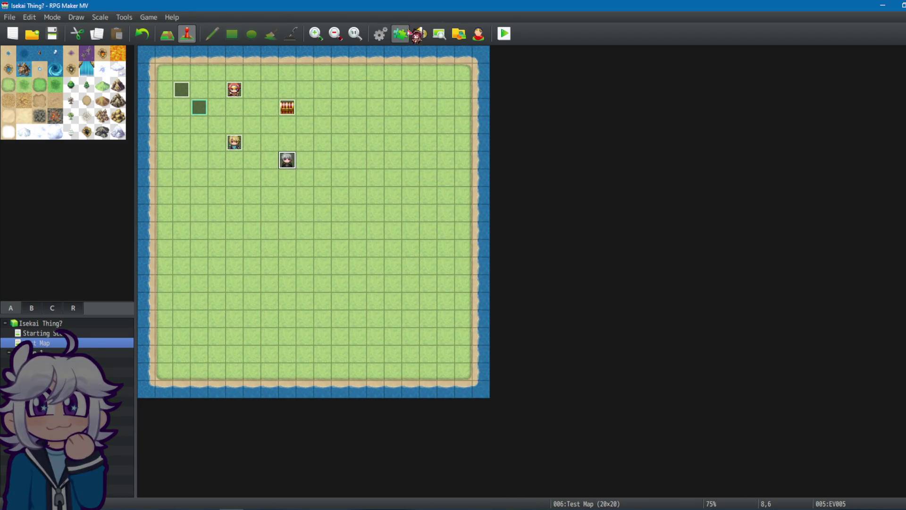
left_click(380, 33)
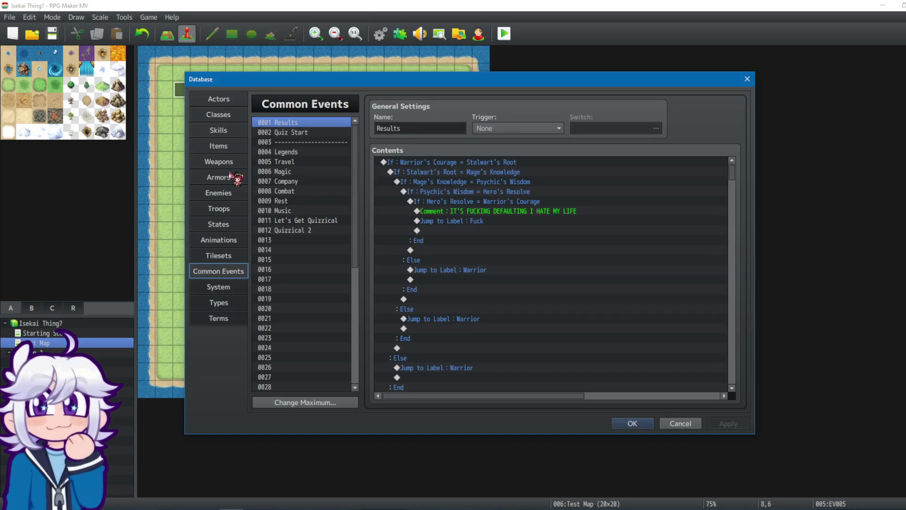
left_click(311, 220)
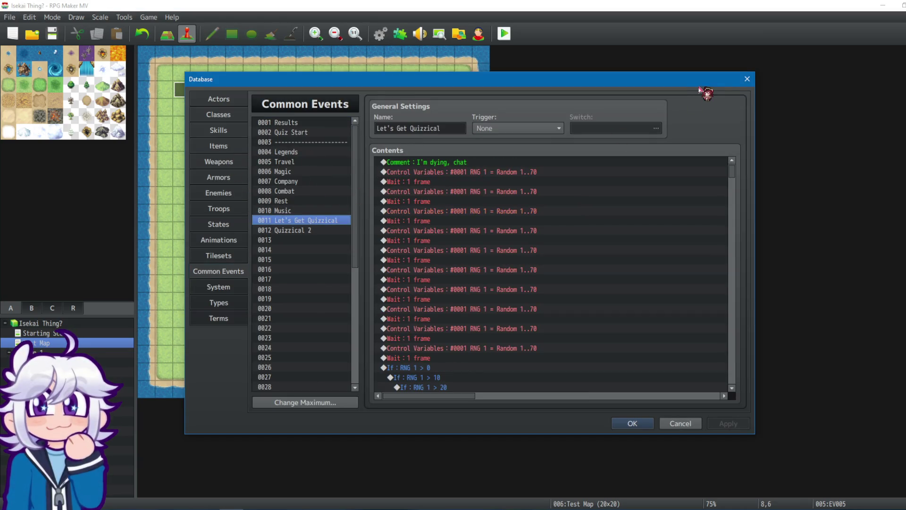
left_click(747, 79)
double_click(288, 164)
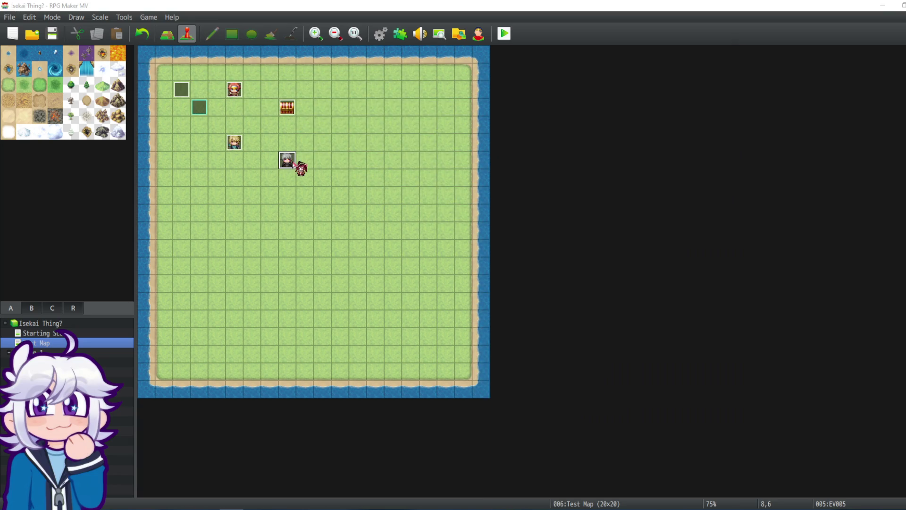
Step: Open the Mage's Knowledge +2 Control Variables #0006 command, cancel unchanged, and close the EV005 editor
left_click_drag(705, 164, 697, 243)
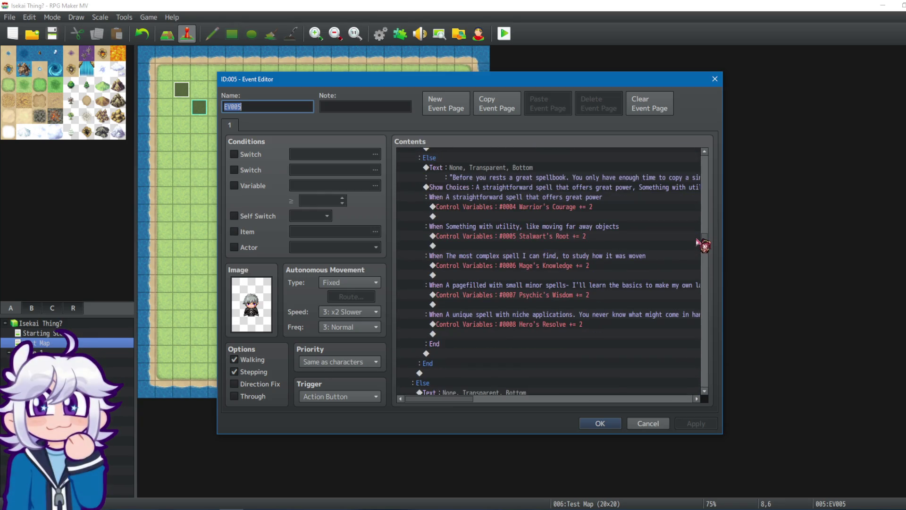
left_click(612, 267)
right_click(549, 265)
left_click(511, 267)
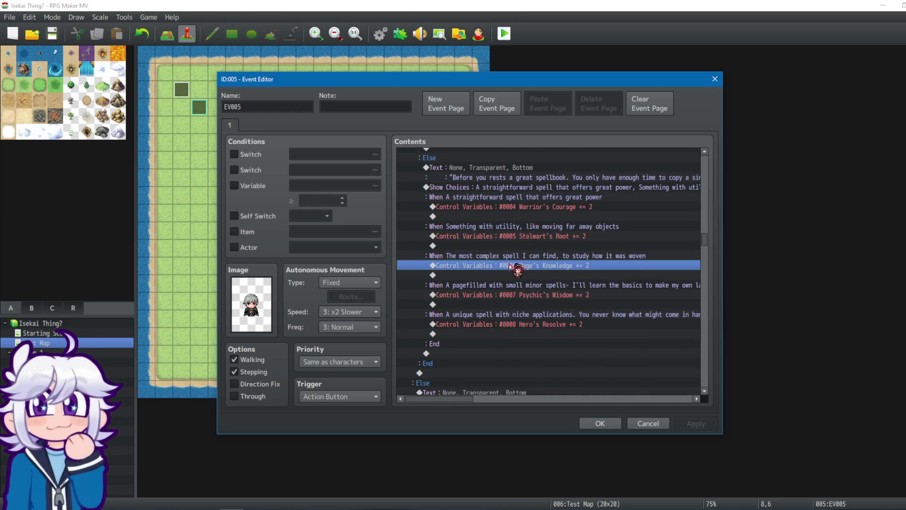
right_click(511, 264)
left_click(541, 287)
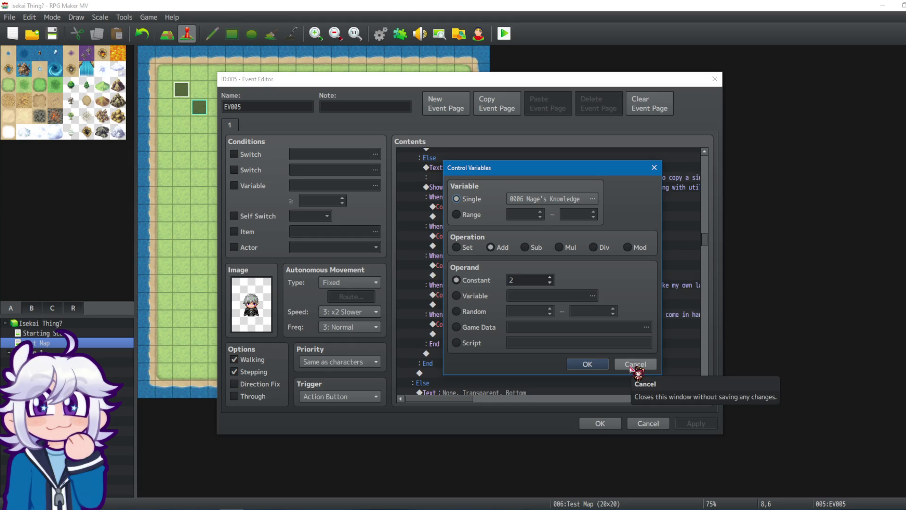
left_click(632, 365)
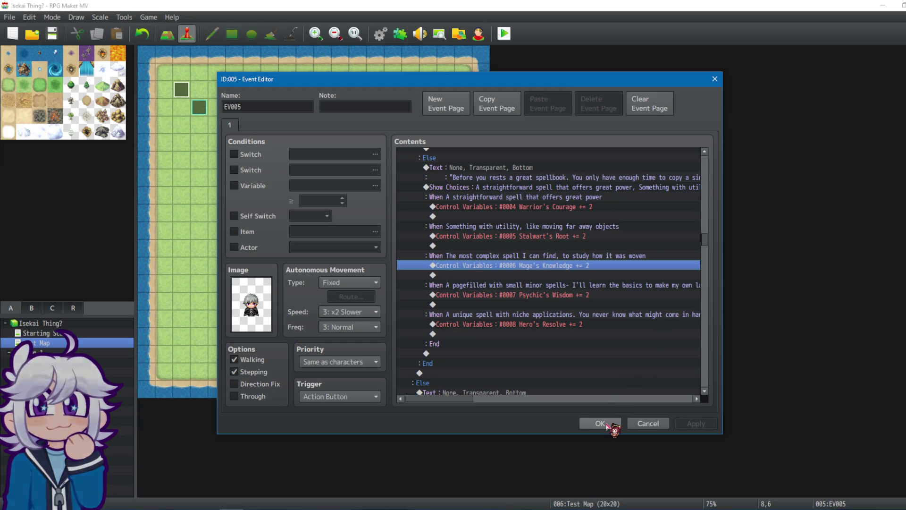
left_click(607, 424)
left_click(384, 30)
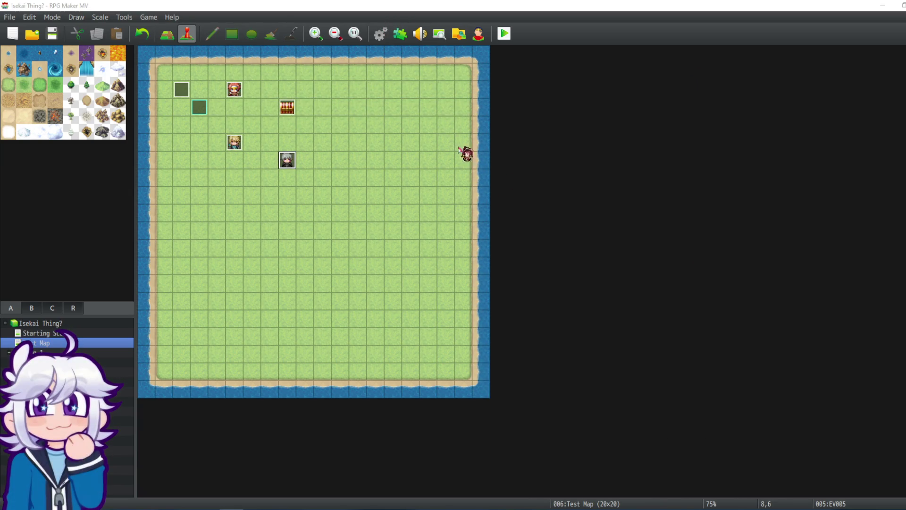
Step: Show the Results common event and browse its full command list
left_click(311, 123)
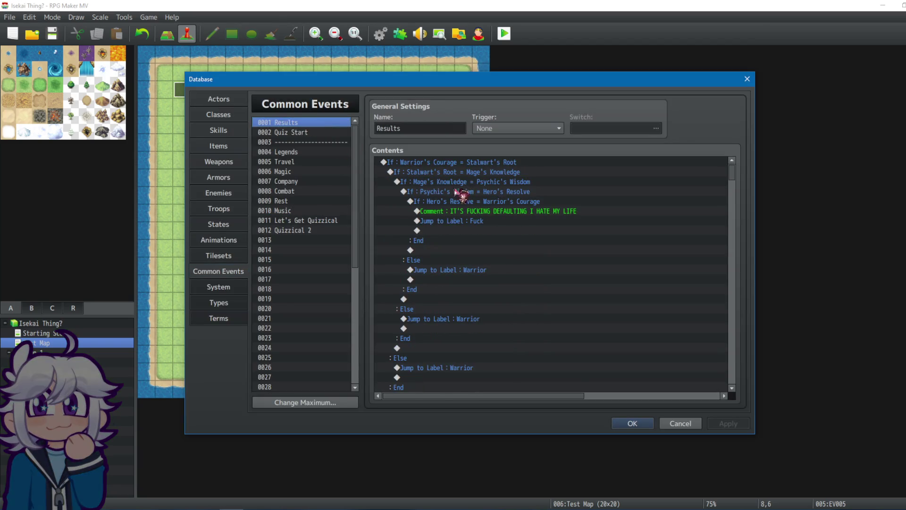
left_click(485, 178)
key("ctrl+a")
left_click(533, 226)
left_click(485, 224)
scroll(495, 220, "down", 1)
scroll(495, 220, "up", 1)
scroll(510, 222, "down", 3)
mouse_move(731, 179)
left_mouse_down()
mouse_move(738, 192)
mouse_move(721, 338)
mouse_move(729, 202)
mouse_move(742, 166)
left_mouse_up()
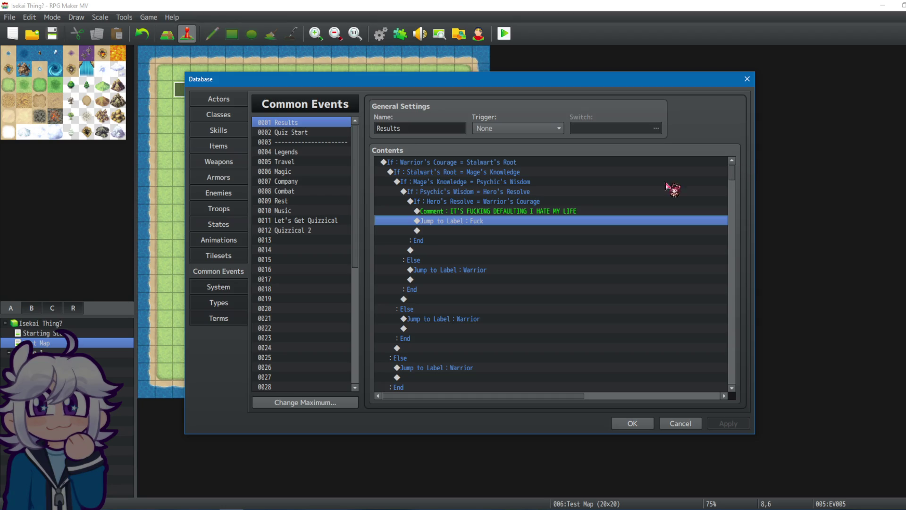
Step: Inspect the Stalwart's Root If block and its nested Mage's Knowledge comparison
left_click(550, 174)
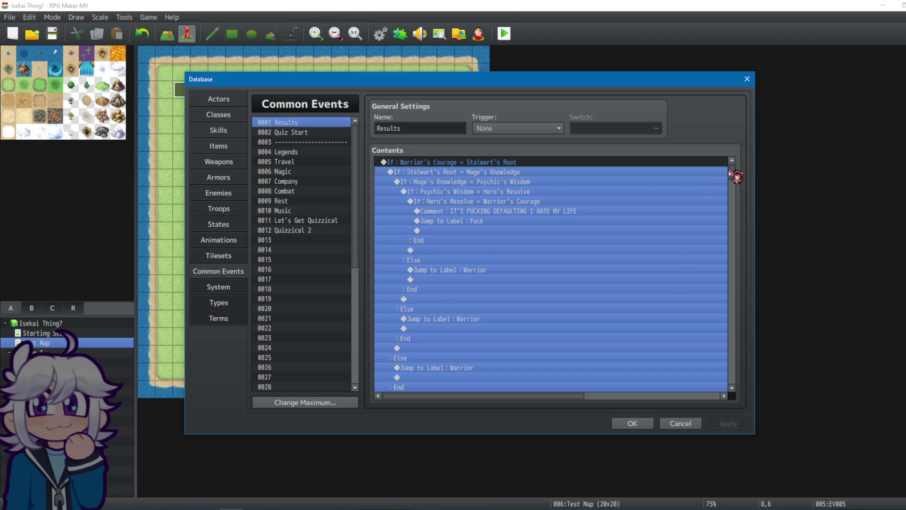
scroll(732, 180, "down", 7)
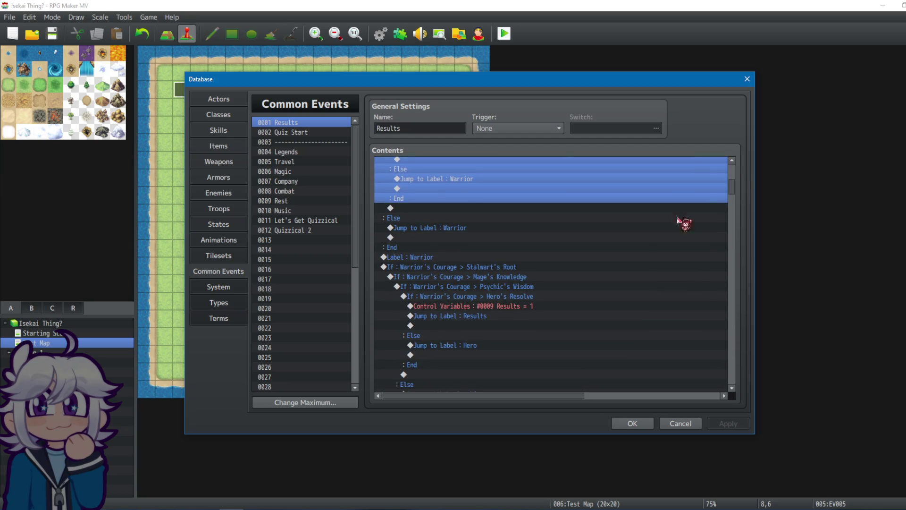
left_click(473, 267)
left_click(507, 278)
left_click(503, 267)
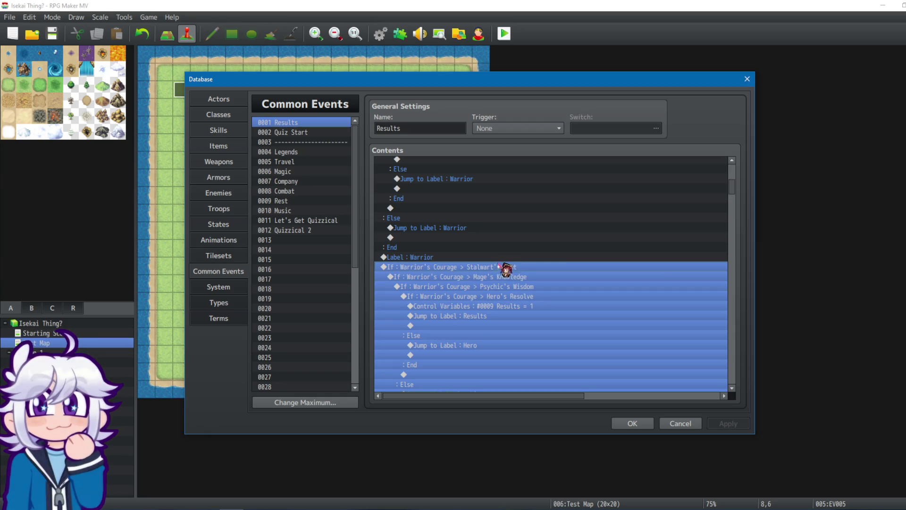
left_click_drag(732, 186, 742, 165)
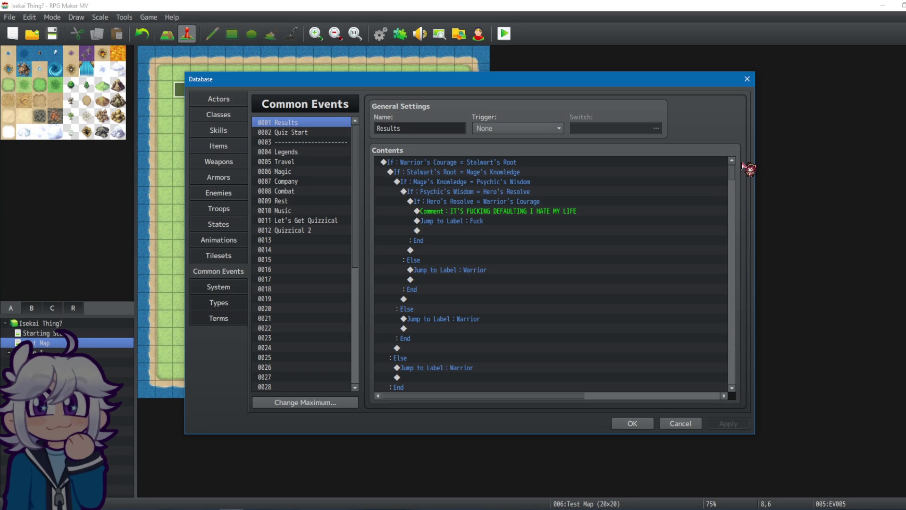
Step: Compare the top-level If block with its Jump to Label : Warrior lines
left_click(525, 161)
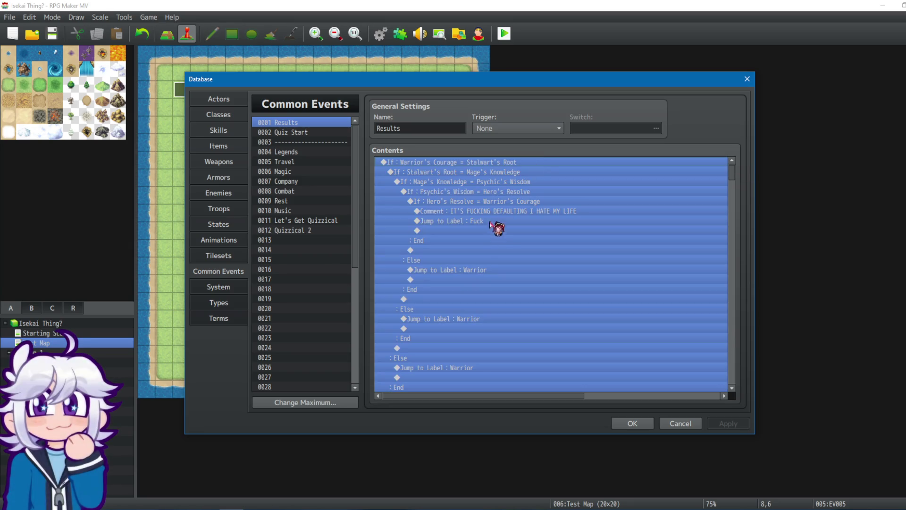
left_click(433, 269)
scroll(519, 264, "down", 2)
scroll(461, 202, "up", 2)
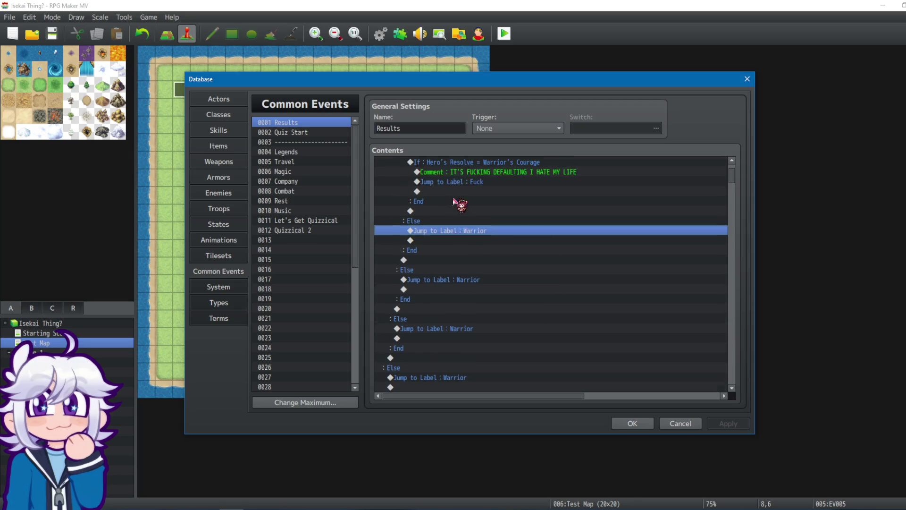
left_click(495, 163)
left_click(460, 269)
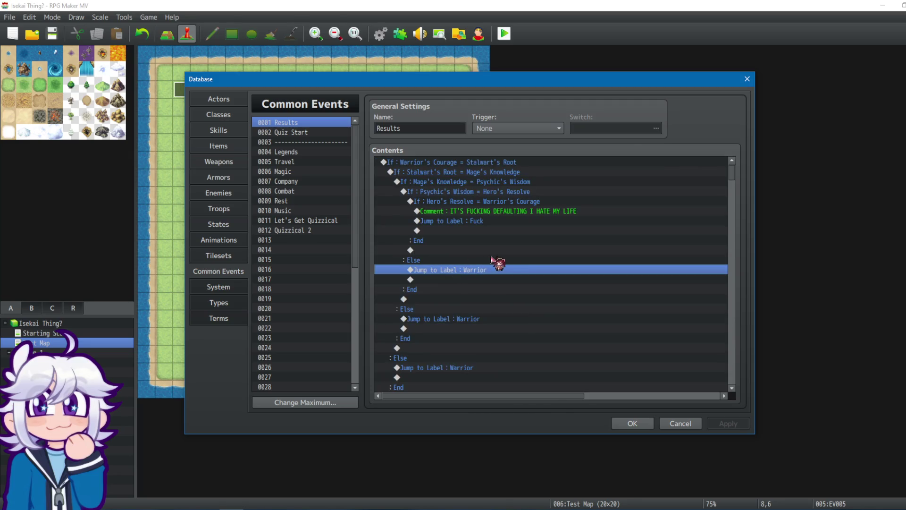
left_click(442, 173)
left_click(455, 184)
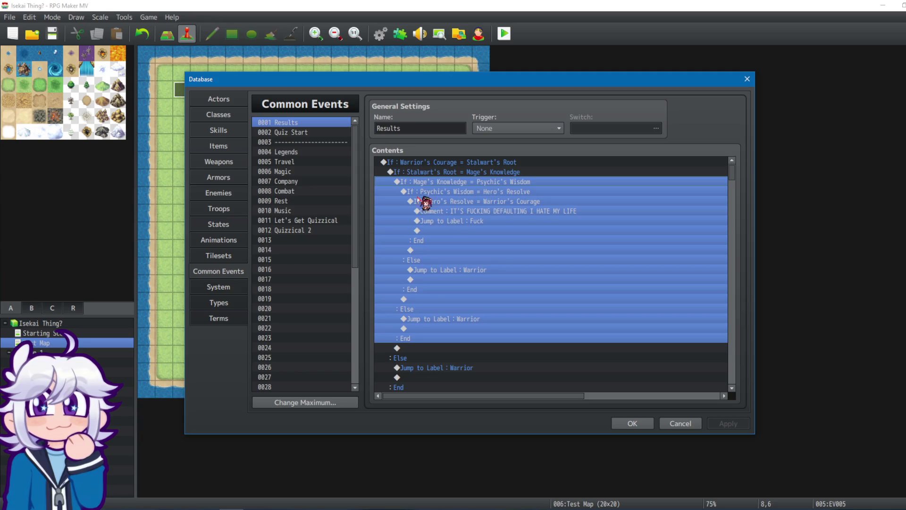
left_click(424, 172)
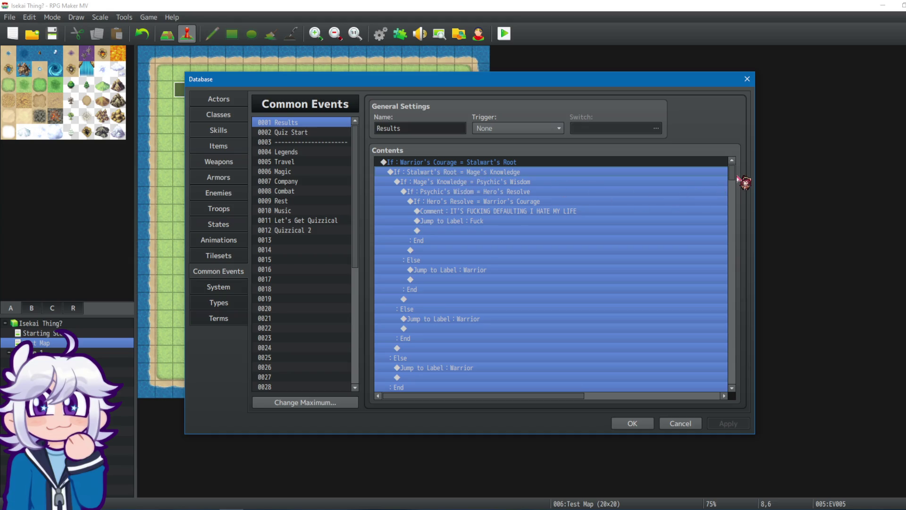
Step: Find another Jump to Label : Warrior line and the Warrior's Courage > Mage's Knowledge block
scroll(733, 175, "down", 2)
scroll(733, 176, "up", 2)
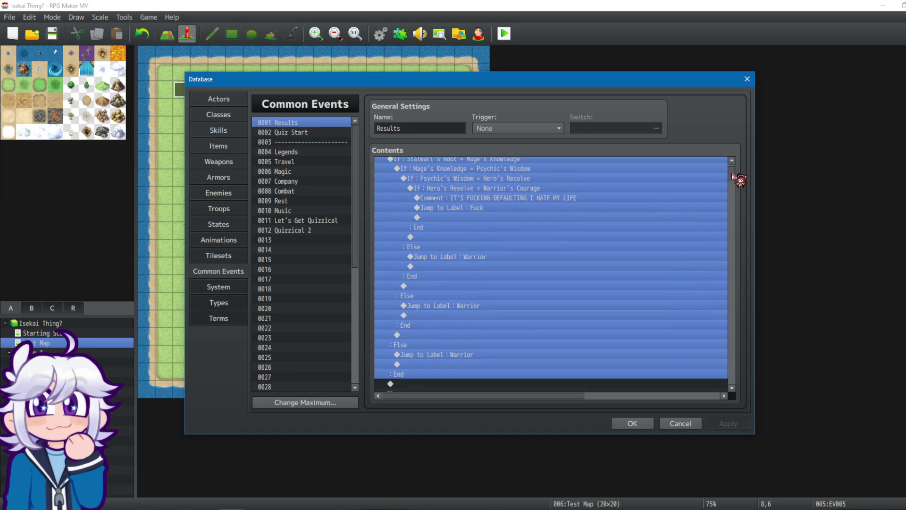
scroll(733, 175, "down", 4)
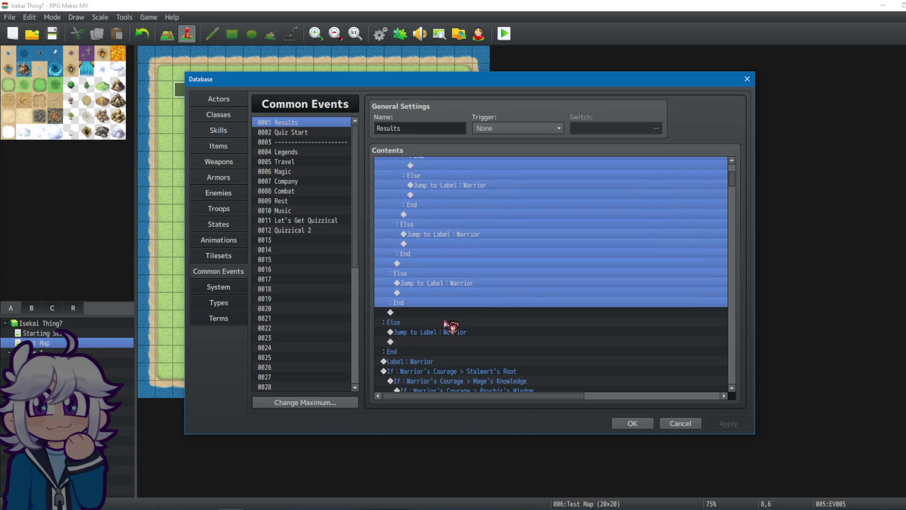
left_click(471, 286)
scroll(515, 277, "up", 2)
scroll(516, 277, "down", 4)
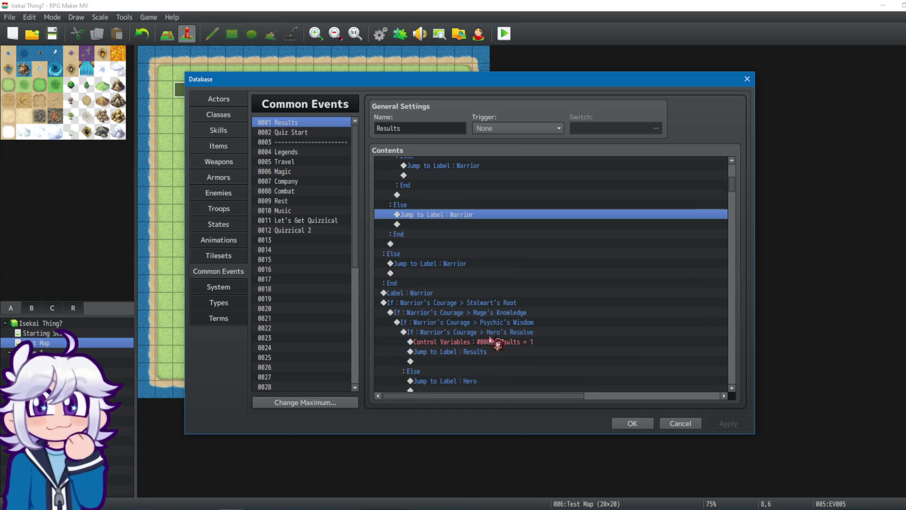
left_click(450, 310)
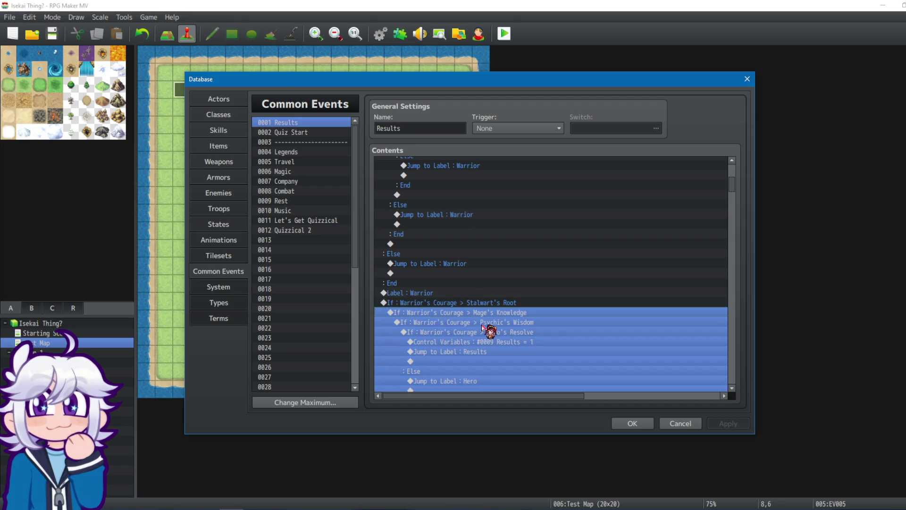
Step: Select the Warrior's Courage > Stalwart's Root block and scroll through the branches below it
left_click(445, 303)
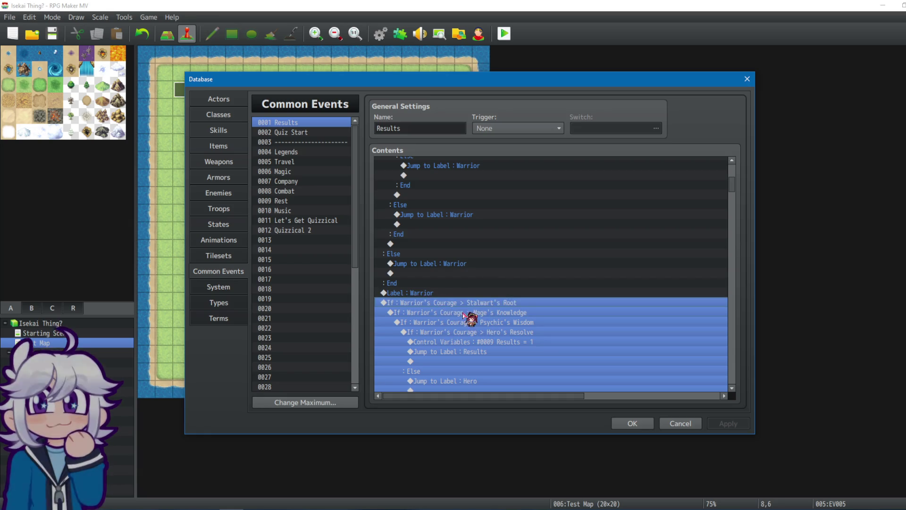
scroll(472, 309, "down", 1)
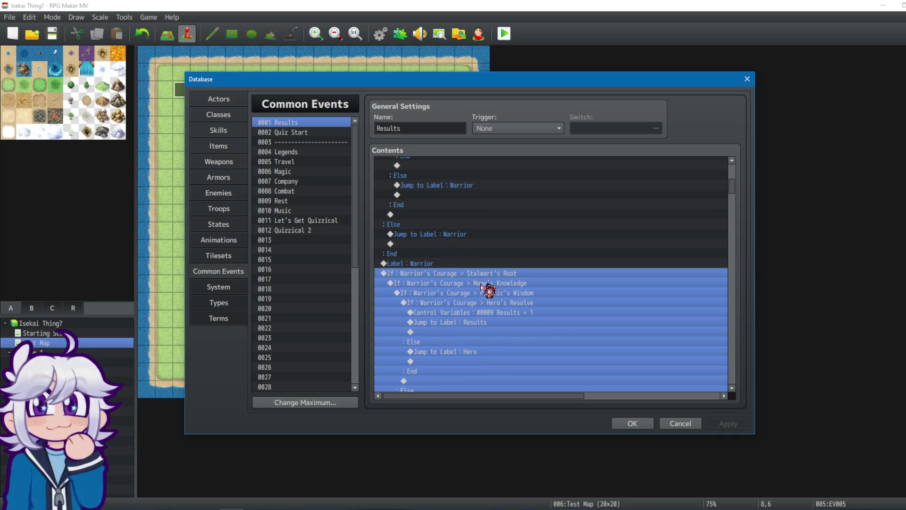
scroll(488, 288, "down", 1)
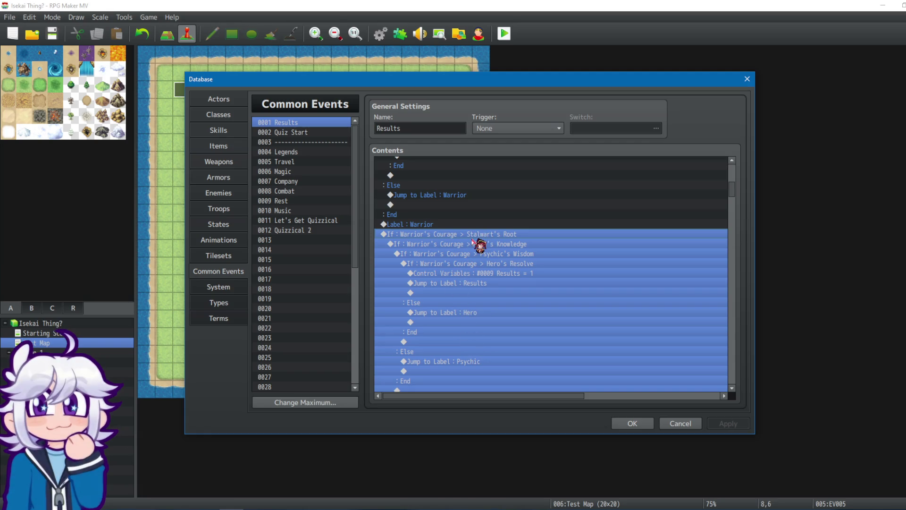
scroll(479, 244, "down", 3)
scroll(488, 257, "down", 2)
scroll(485, 259, "up", 4)
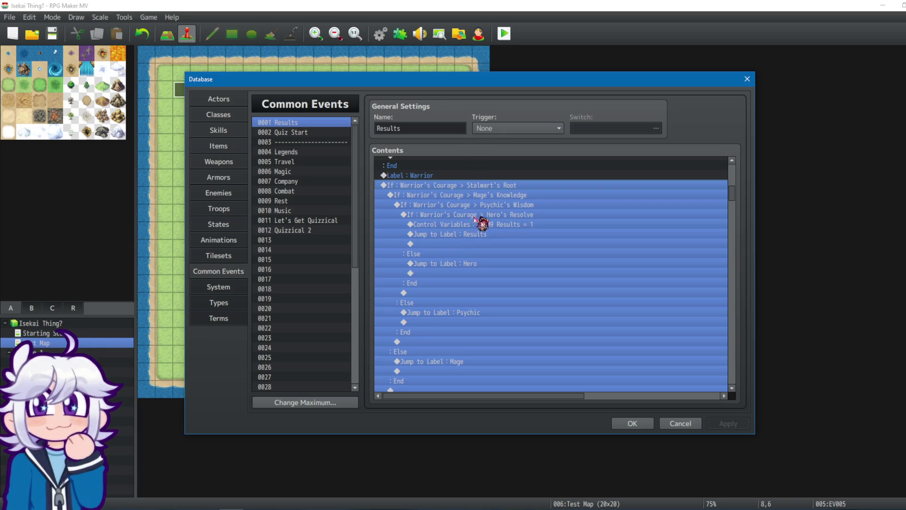
scroll(476, 208, "down", 2)
scroll(476, 250, "up", 1)
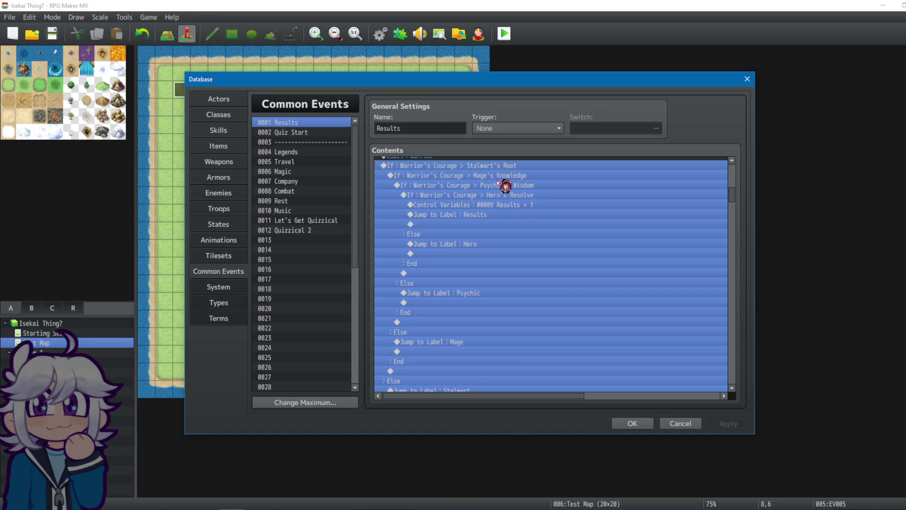
Step: Inspect the Psychic's Wisdom If block and the Jump to Label : Mage line
left_click(468, 185)
left_click(471, 174)
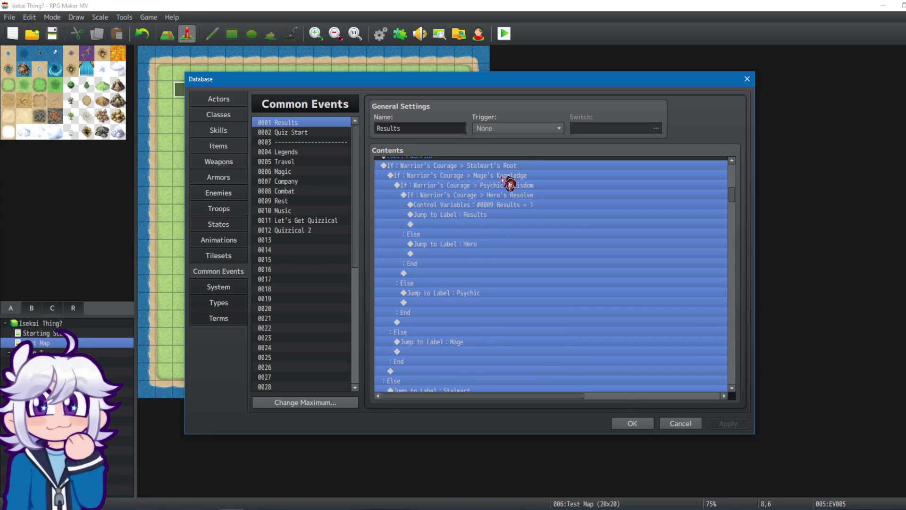
left_click(474, 176)
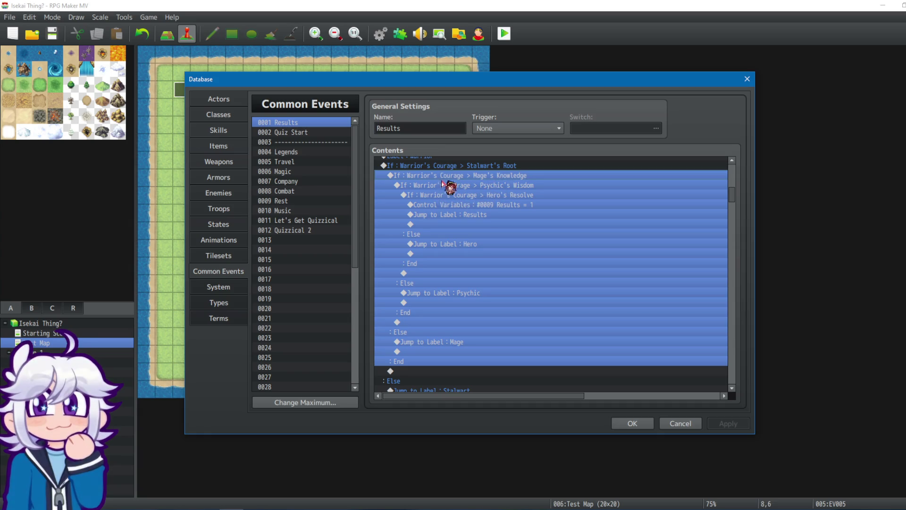
left_click(463, 343)
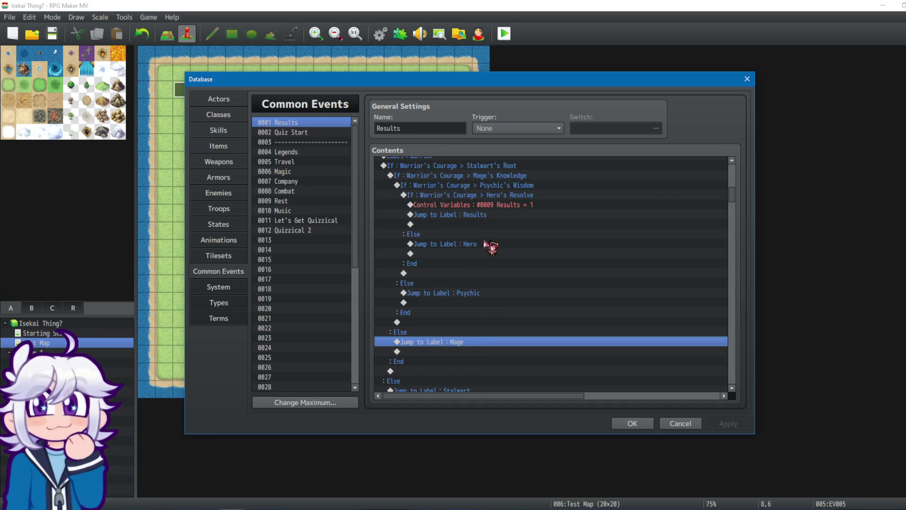
scroll(482, 251, "down", 10)
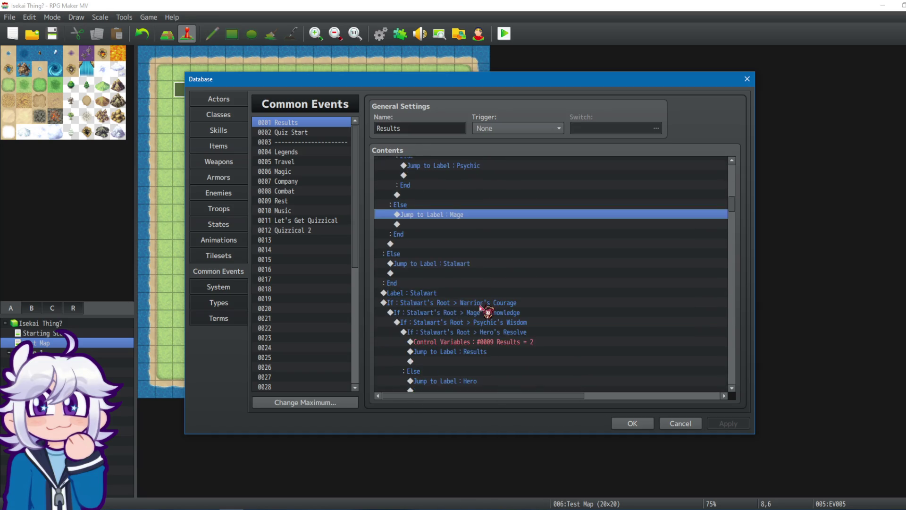
scroll(484, 320, "down", 2)
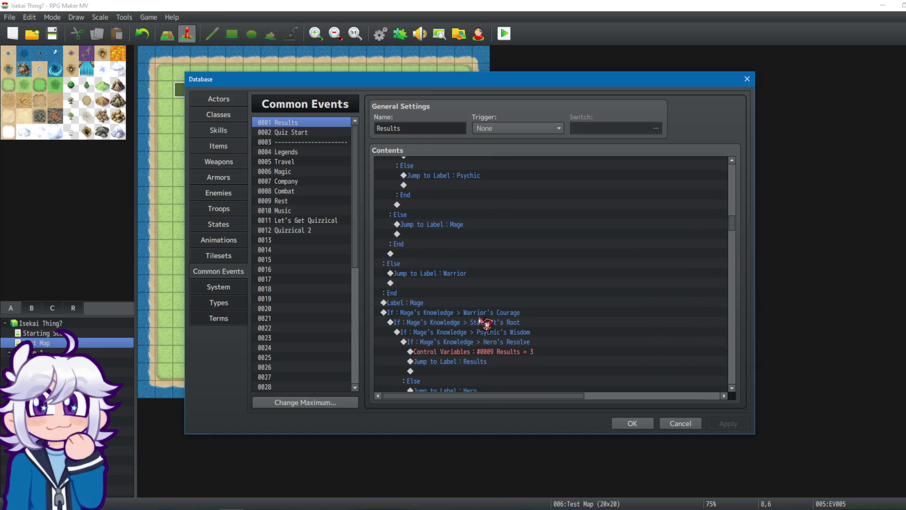
Step: Select the nested Mage's Knowledge condition block, then close the Database with OK
left_click(479, 321)
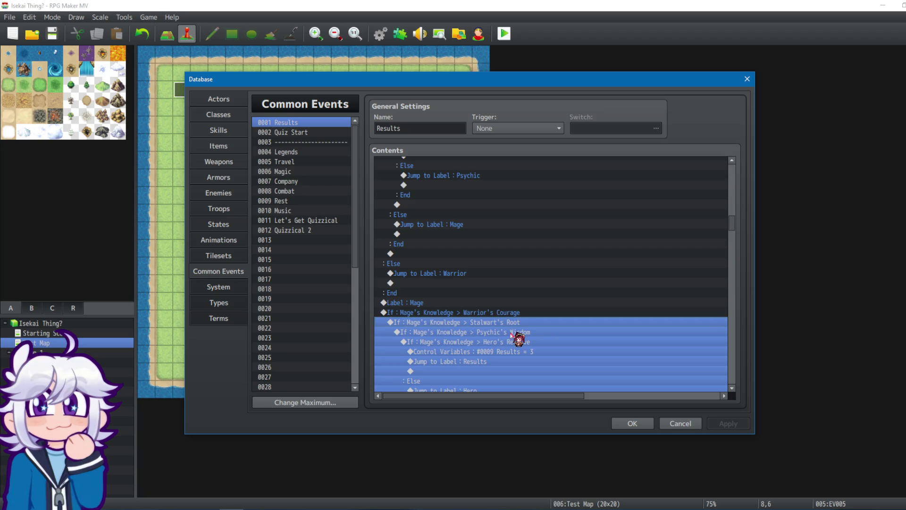
scroll(516, 336, "up", 1)
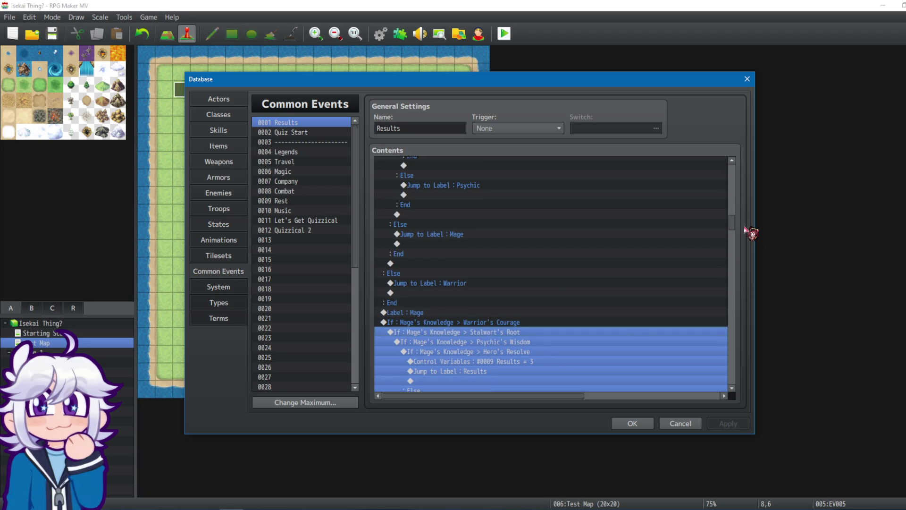
mouse_move(733, 226)
left_mouse_down()
mouse_move(740, 162)
mouse_move(724, 265)
mouse_move(732, 233)
left_mouse_up()
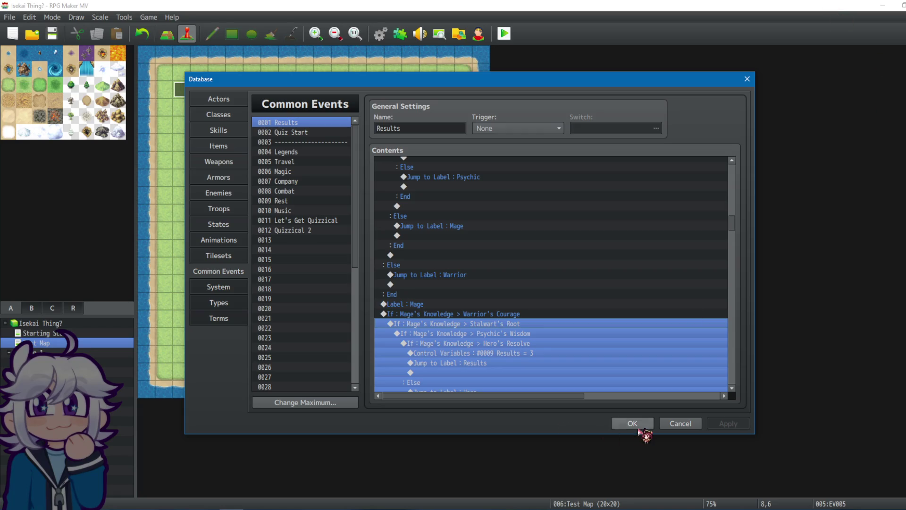
left_click(633, 424)
Step: Open and close EV005's Event Editor, then launch a playtest
double_click(285, 161)
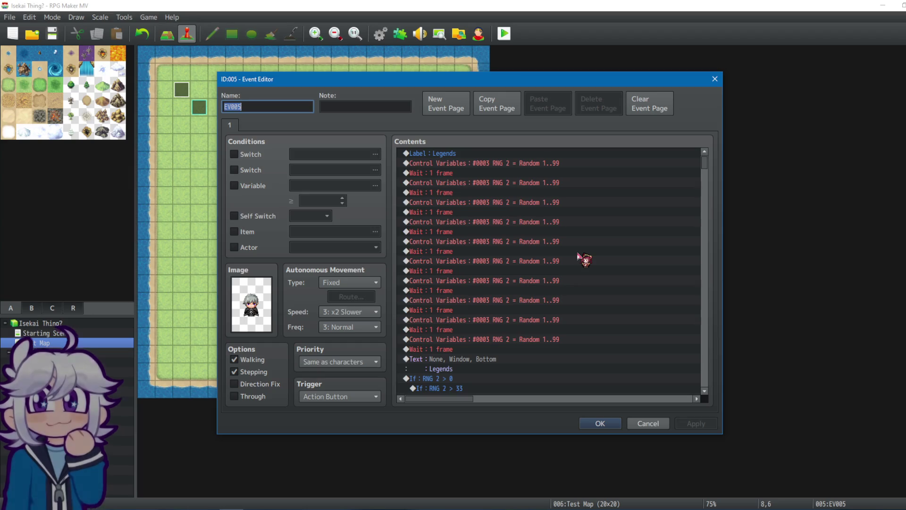
left_click(600, 423)
left_click(510, 33)
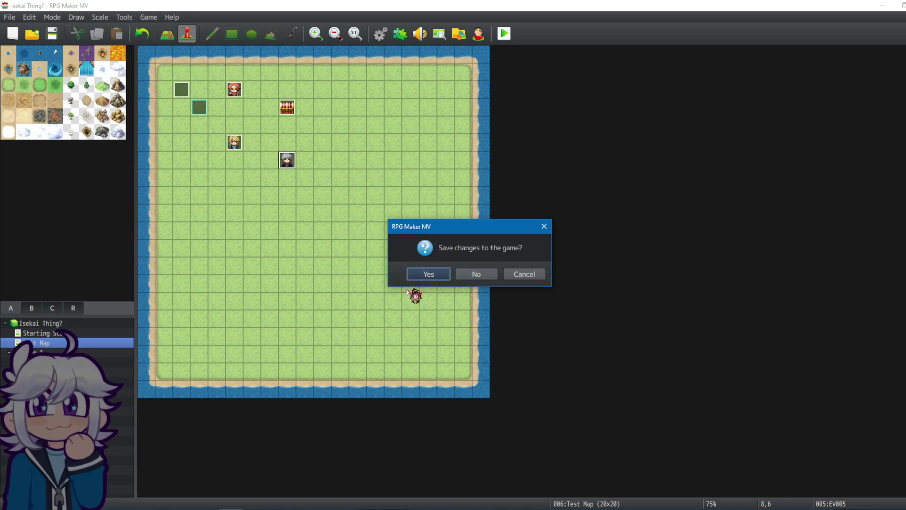
Step: Save the project and get past the game's opening choice and starting buff
left_click(417, 276)
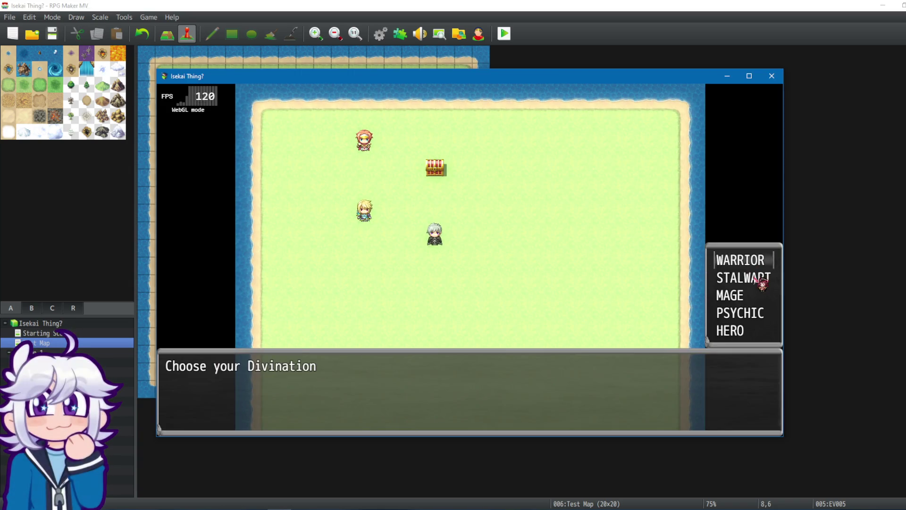
double_click(758, 279)
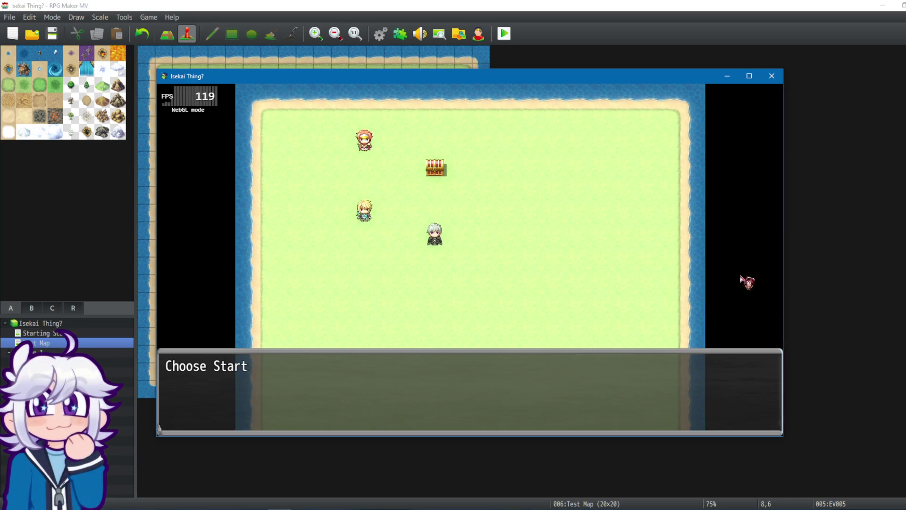
left_click(715, 302)
left_click(417, 236)
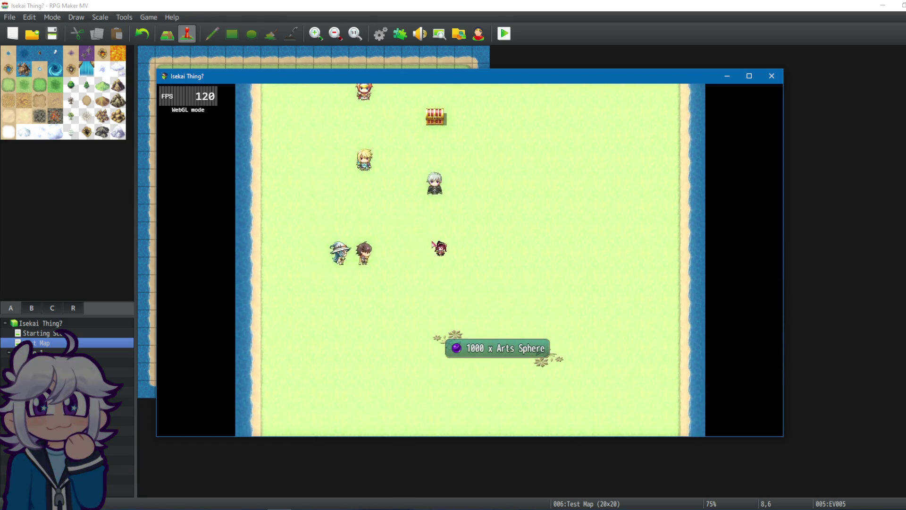
right_click(420, 260)
right_click(553, 307)
Step: Talk to the grey-haired character and answer the first, Travel, Magic and journey questions
left_click(437, 188)
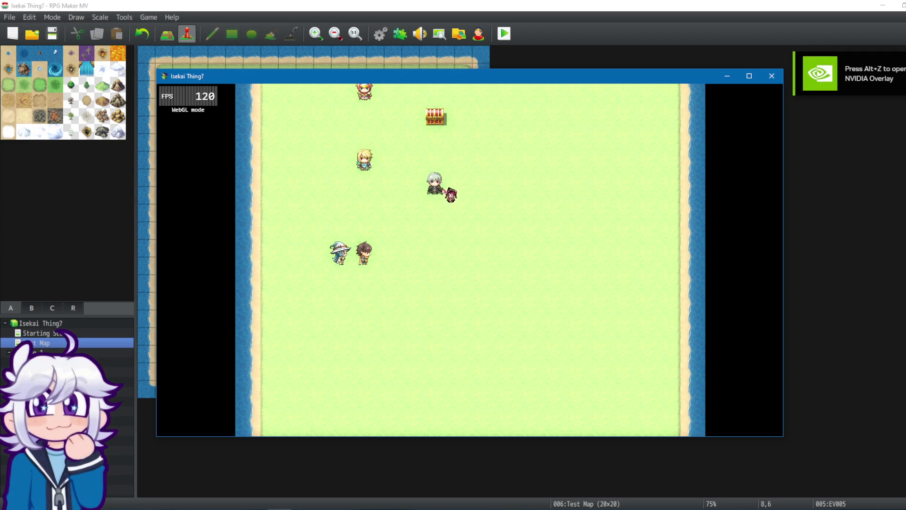
left_click(436, 188)
left_click(513, 326)
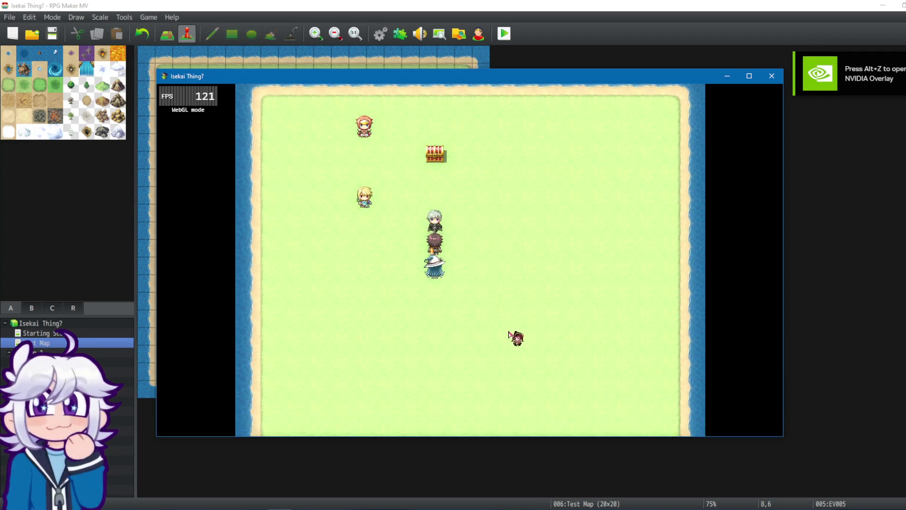
left_click(469, 324)
left_click(469, 325)
left_click(478, 318)
left_click(478, 319)
left_click(470, 329)
left_click(457, 302)
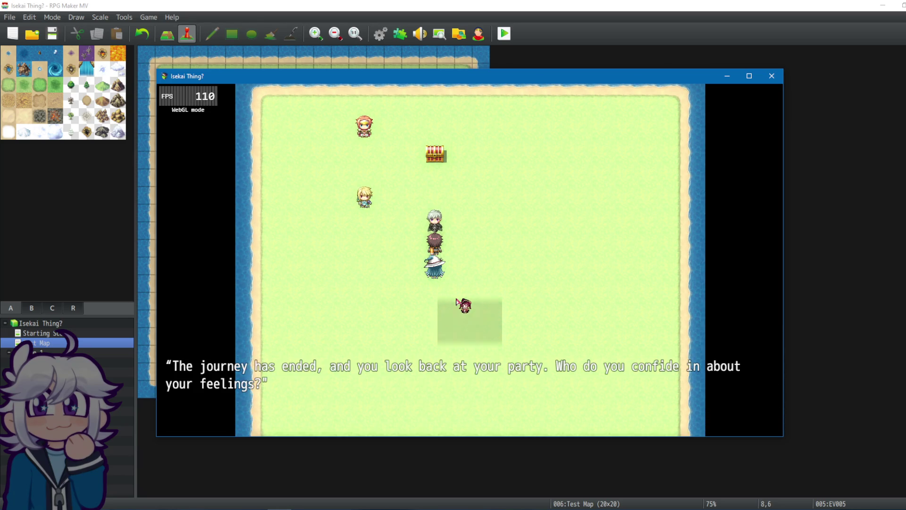
left_click(457, 315)
Step: Answer the road, rest and crowd-singing questions and dismiss the divination result
left_click(458, 331)
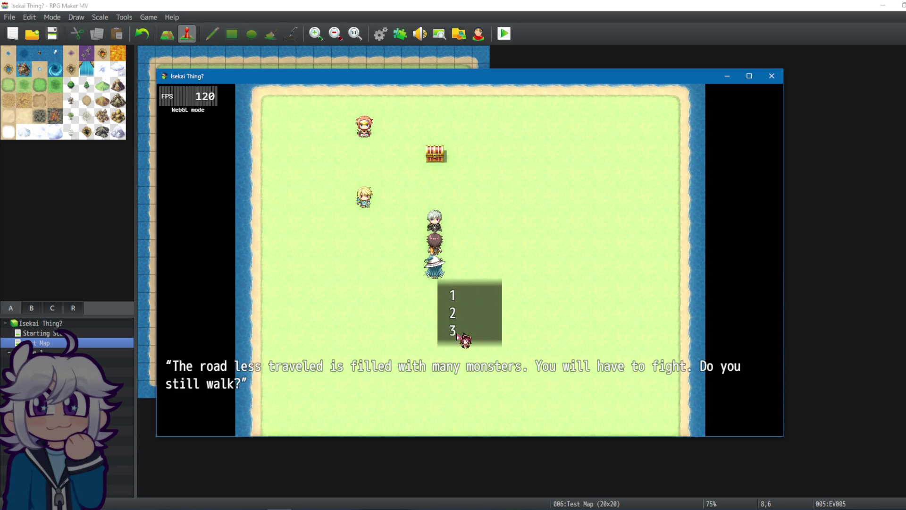
left_click(465, 324)
left_click(448, 354)
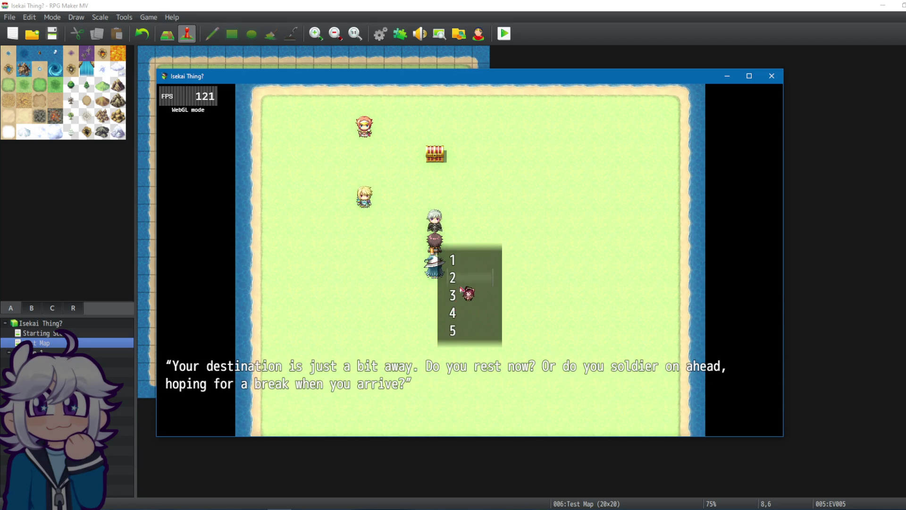
left_click(461, 289)
left_click(474, 328)
left_click(472, 322)
left_click(486, 318)
left_click(520, 271)
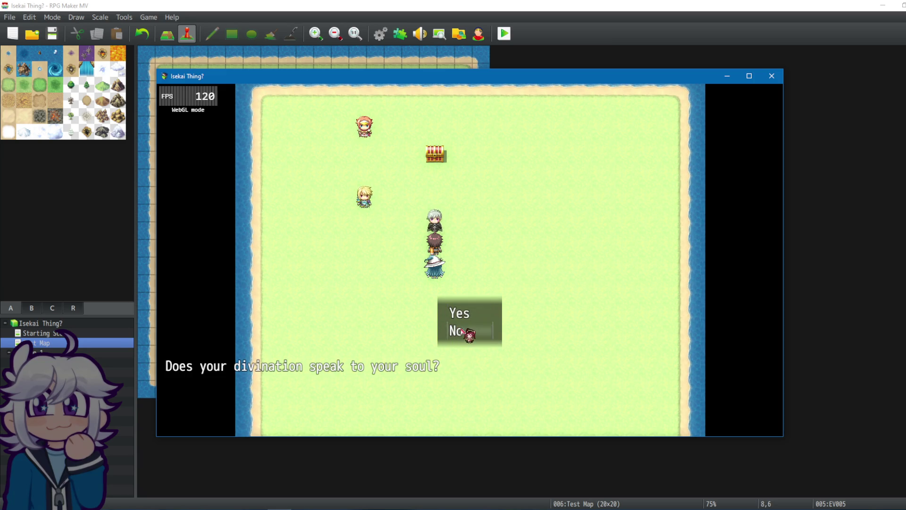
Step: Decline the divination, pick Let me choose at the retest, answer Legends, and close the game
left_click(462, 331)
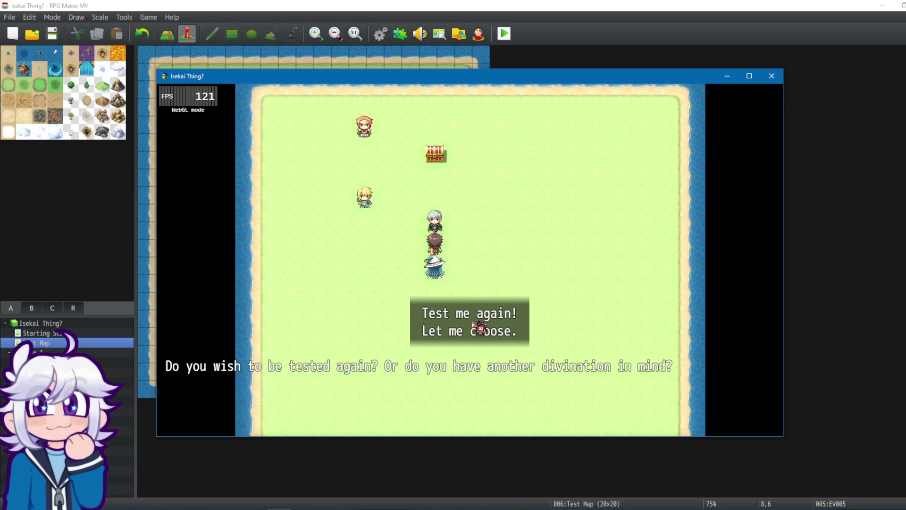
left_click(475, 327)
left_click(394, 304)
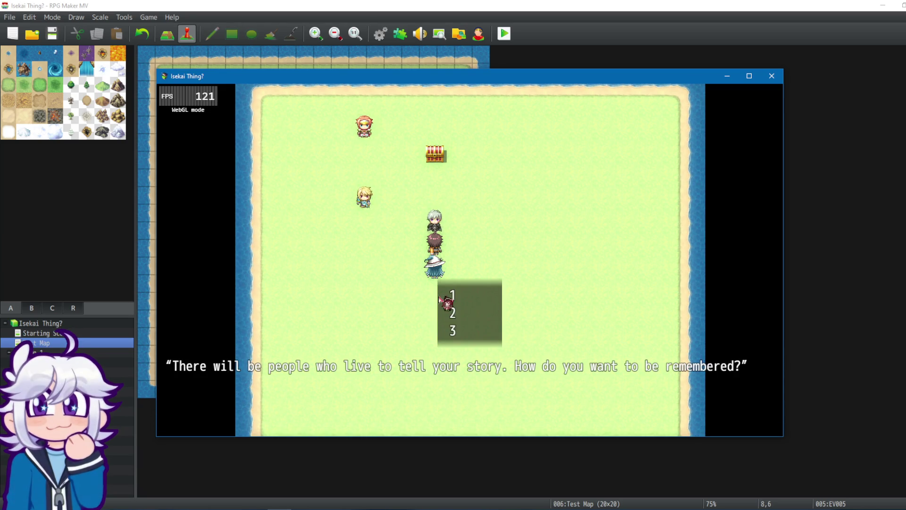
left_click(464, 323)
left_click(402, 262)
left_click(430, 324)
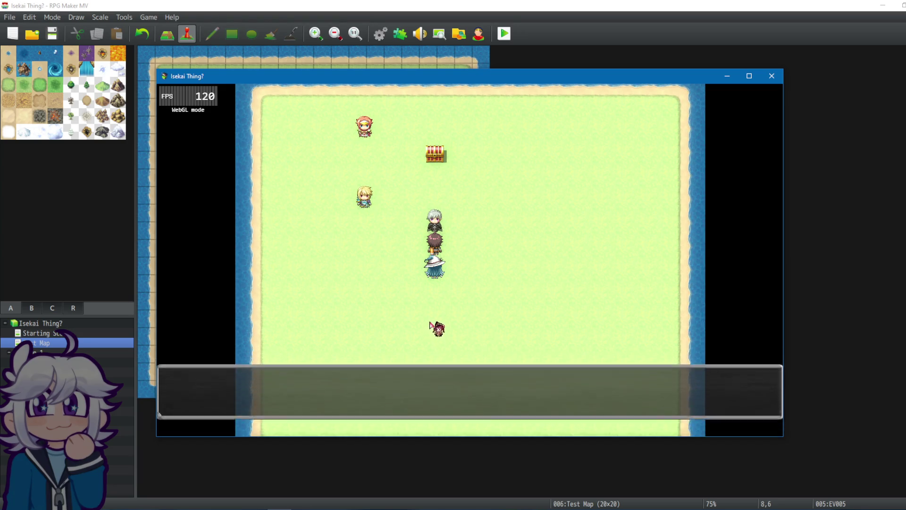
left_click(460, 299)
key("alt+F4")
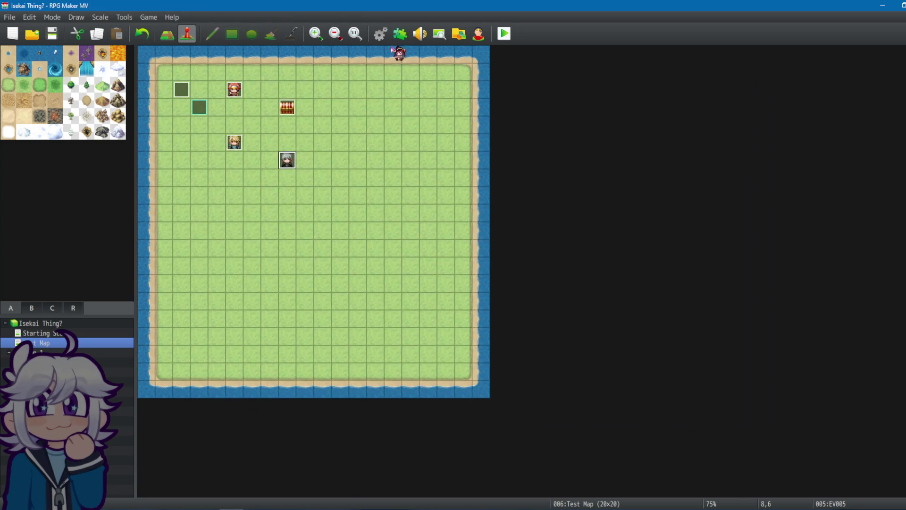
Step: Find Results' call to Quizzical 2, view common event 0012, cancel the Database, and reopen EV005
key("F9")
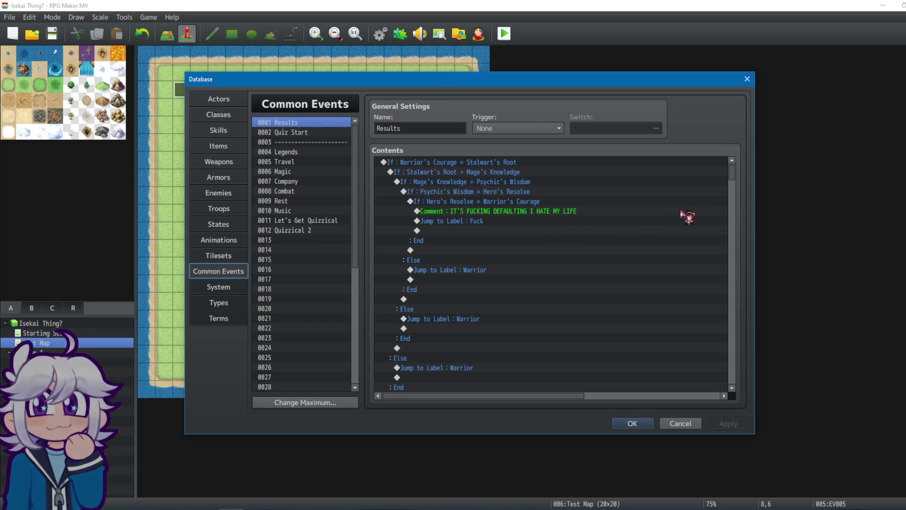
left_click_drag(732, 173, 726, 385)
left_click(471, 300)
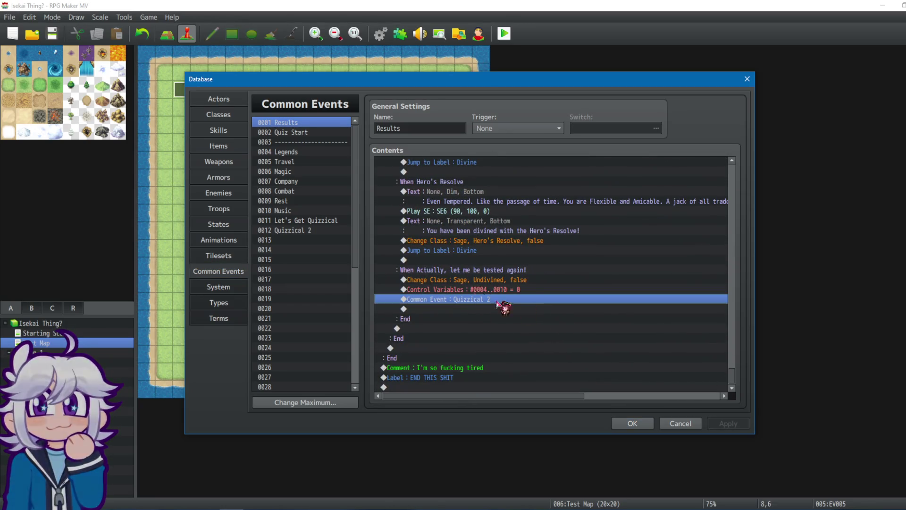
scroll(519, 306, "up", 1)
scroll(519, 285, "down", 1)
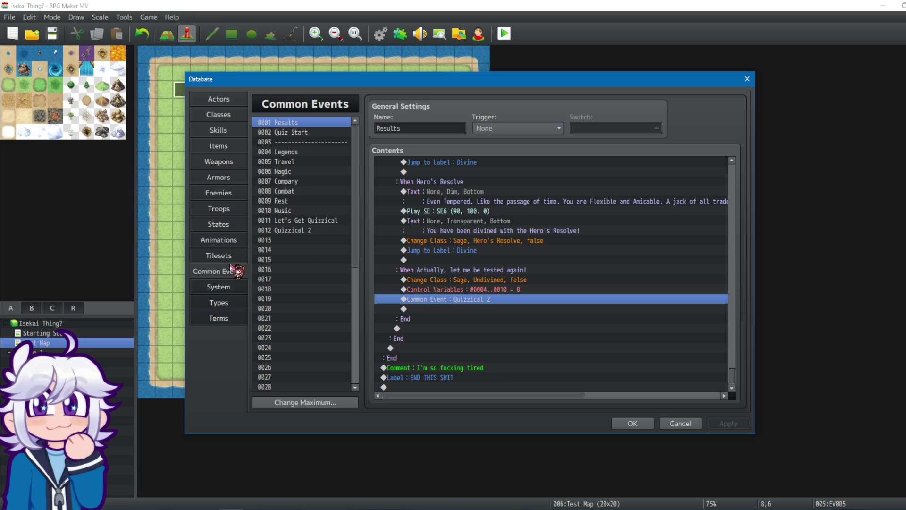
left_click(324, 231)
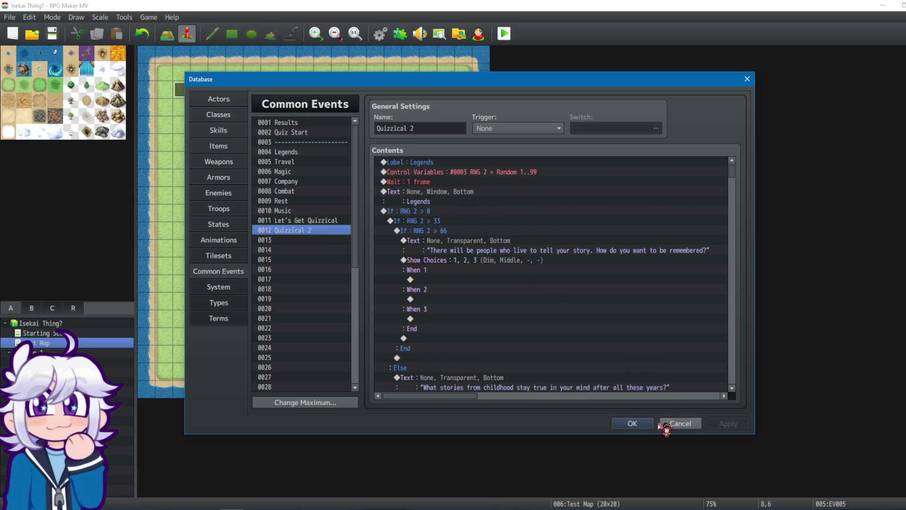
left_click(669, 427)
double_click(289, 161)
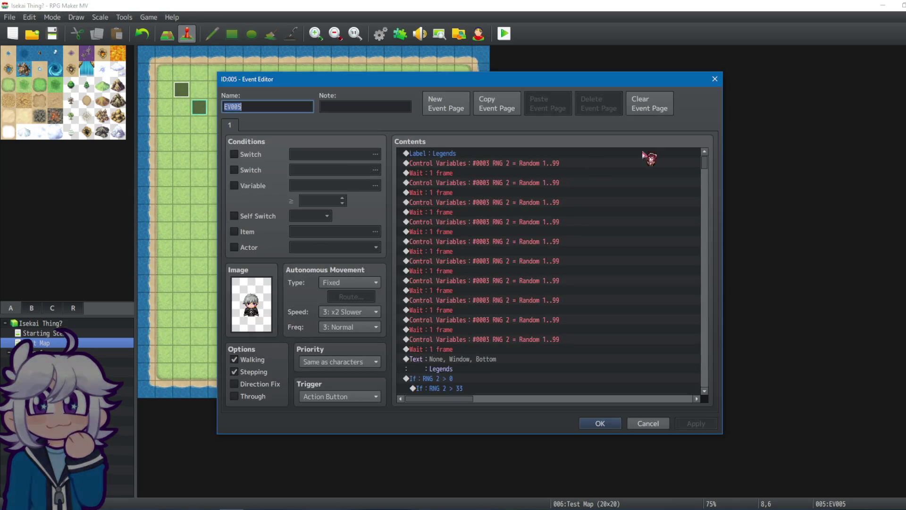
Step: Select all of EV005's quiz commands, ending at the Results call, and close the editor
left_click_drag(704, 160, 718, 395)
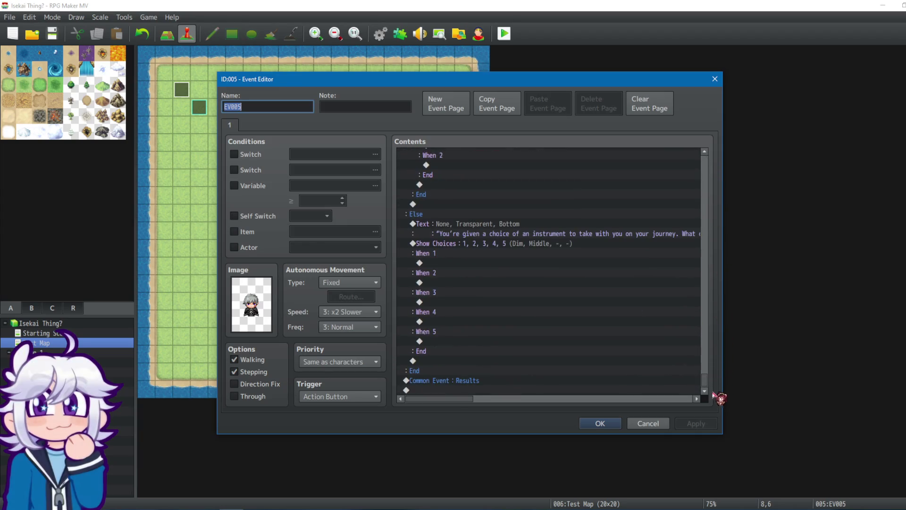
left_click(465, 382)
key("ctrl+a")
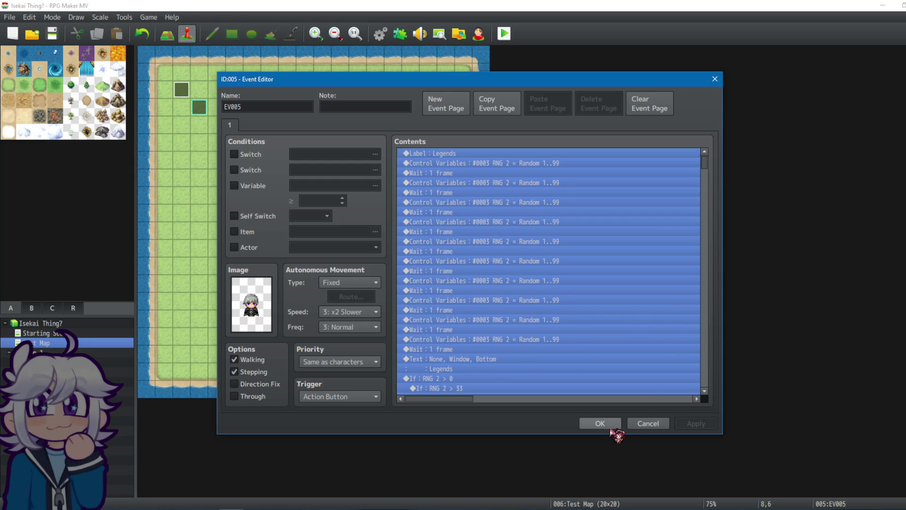
left_click(610, 425)
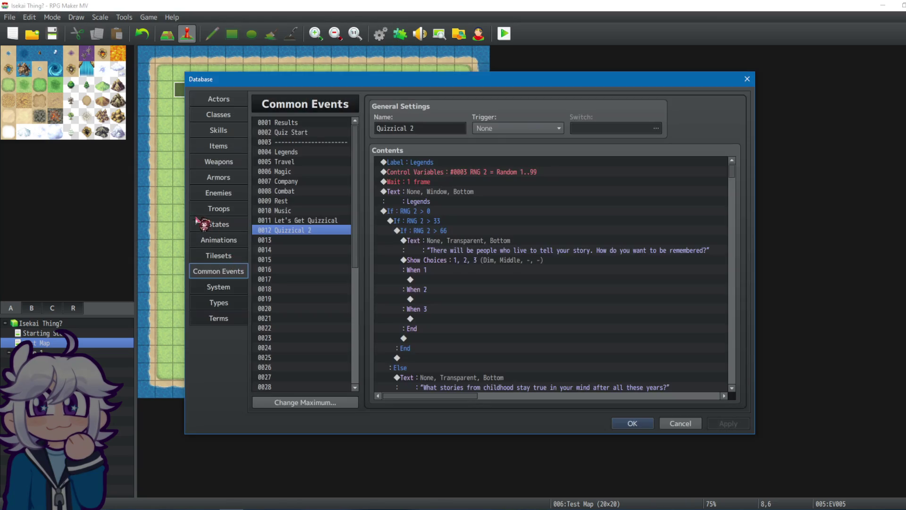
Step: Paste the quiz commands into Quizzical 2 and delete the extended selection
left_click(446, 349)
key("ctrl+v")
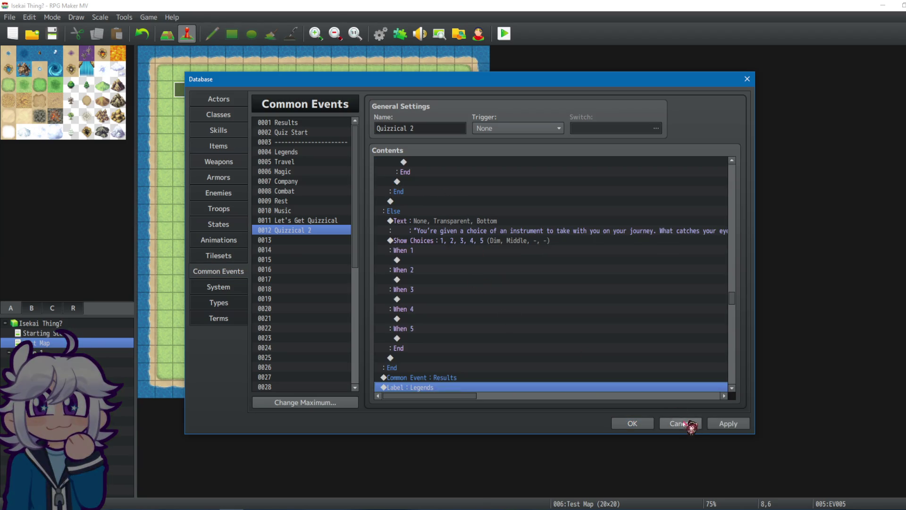
key("shift+Page_Down")
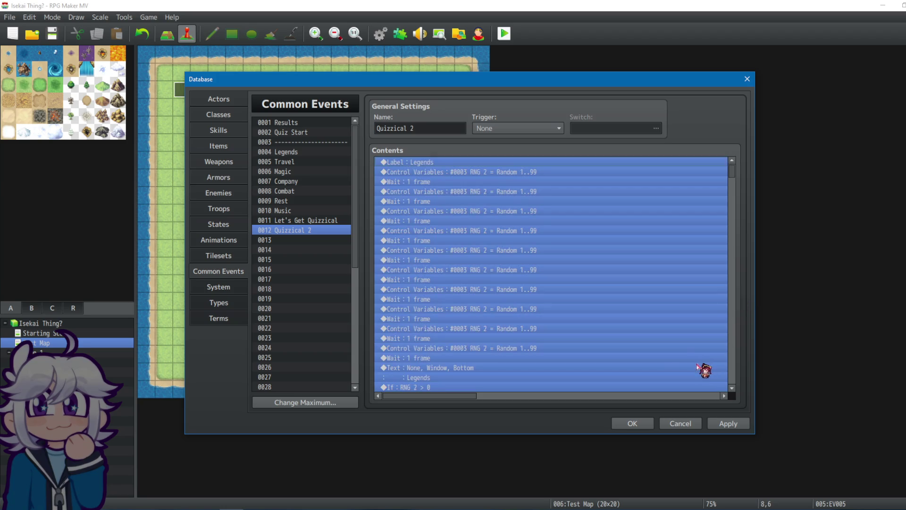
key("Delete")
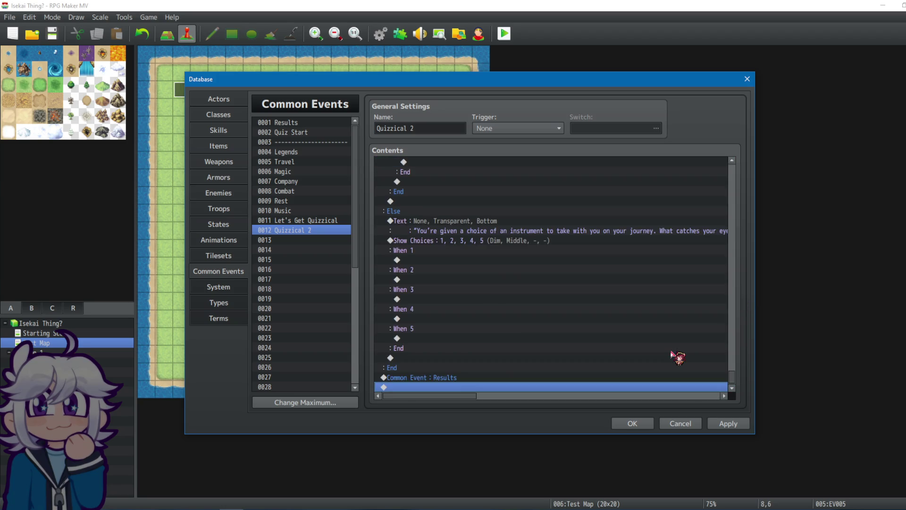
mouse_move(746, 383)
left_mouse_down()
mouse_move(752, 188)
mouse_move(569, 146)
left_mouse_up()
Step: Paste the quiz commands into empty common event 0013, name it Backup, and confirm with OK
left_click(315, 123)
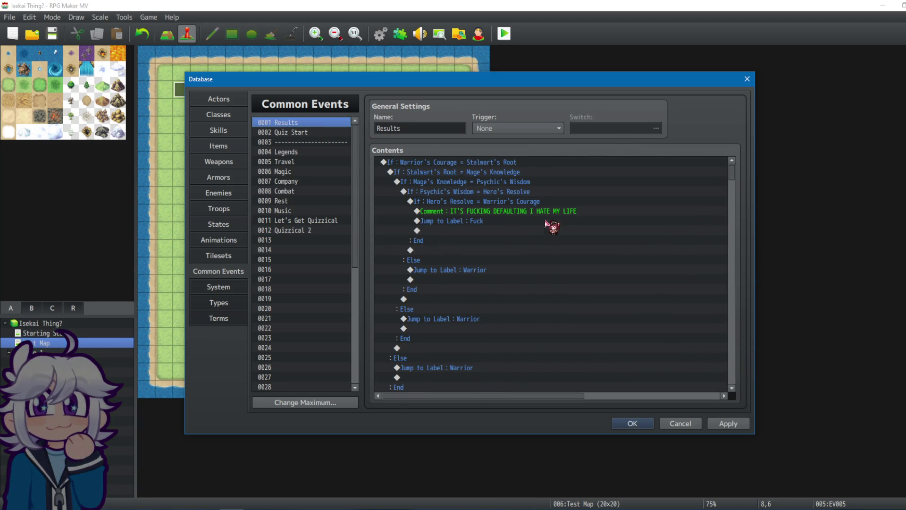
scroll(595, 231, "down", 2)
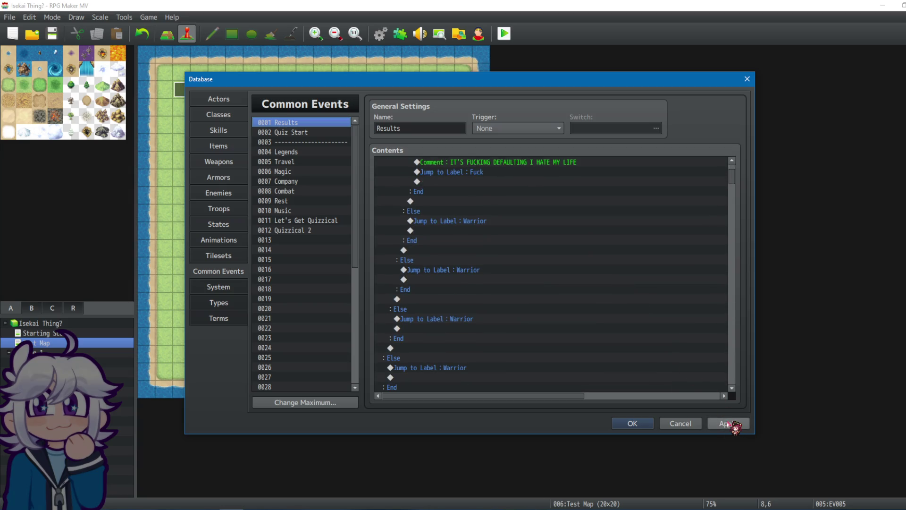
left_click(302, 241)
left_click(384, 163)
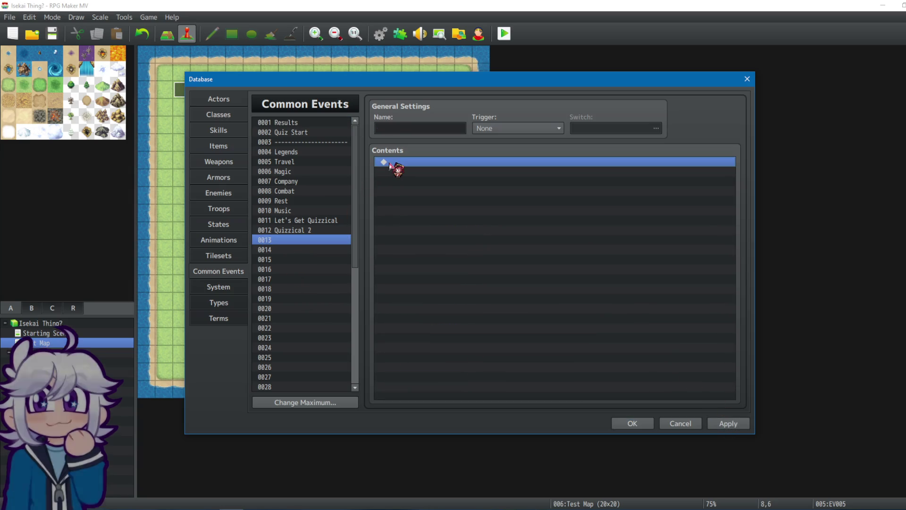
key("ctrl+v")
left_click(444, 132)
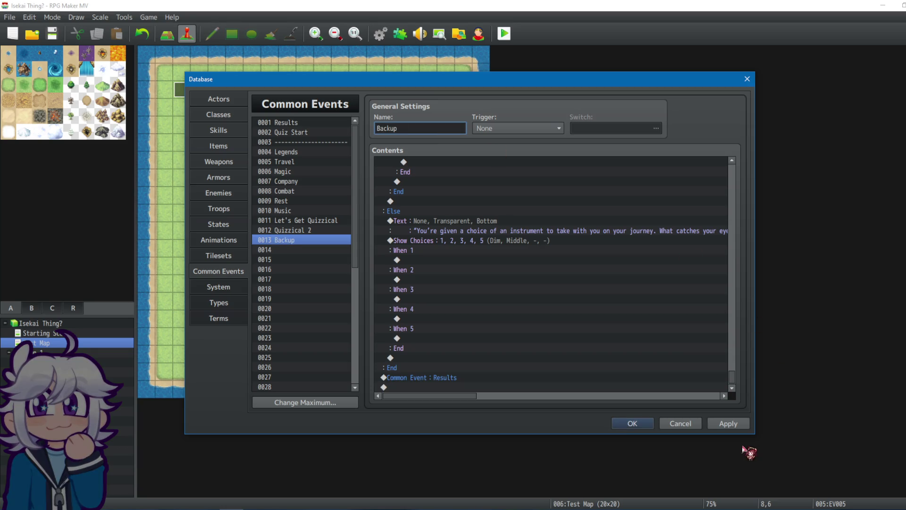
left_click(625, 427)
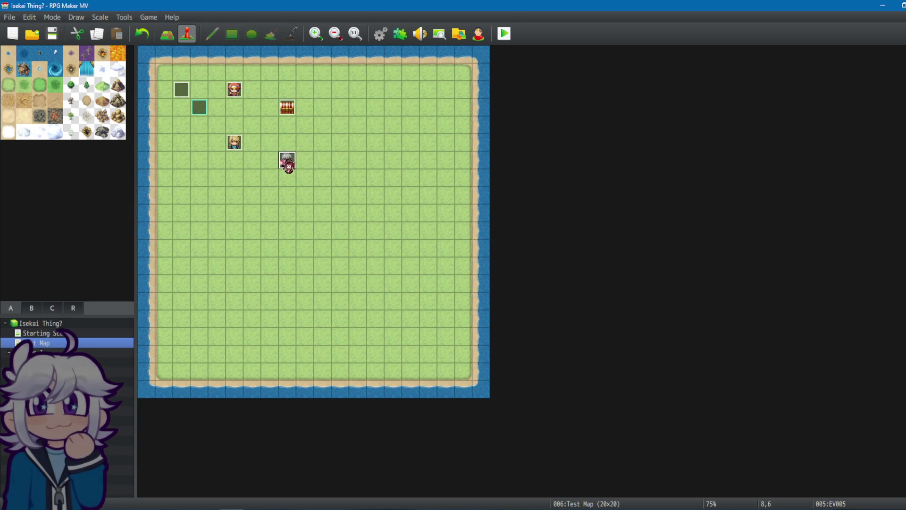
Step: Delete all of EV005's commands
double_click(287, 162)
left_click(447, 155)
key("ctrl+a")
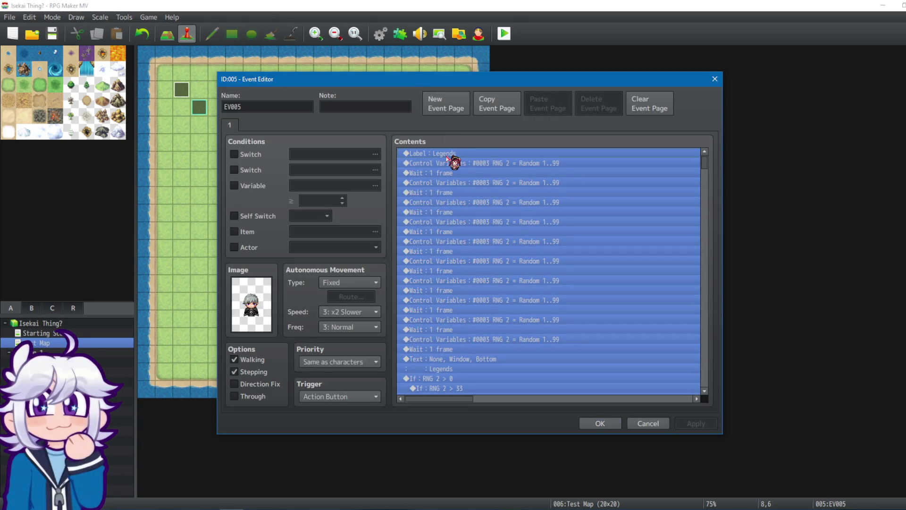
key("Delete")
Step: Add a Common Event call to 0012 Quizzical 2, then save and start a playtest
double_click(451, 155)
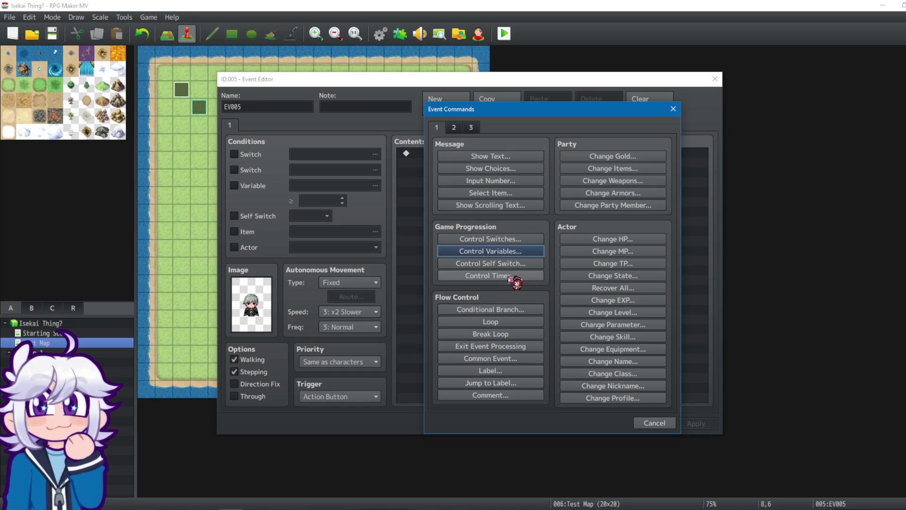
left_click(503, 359)
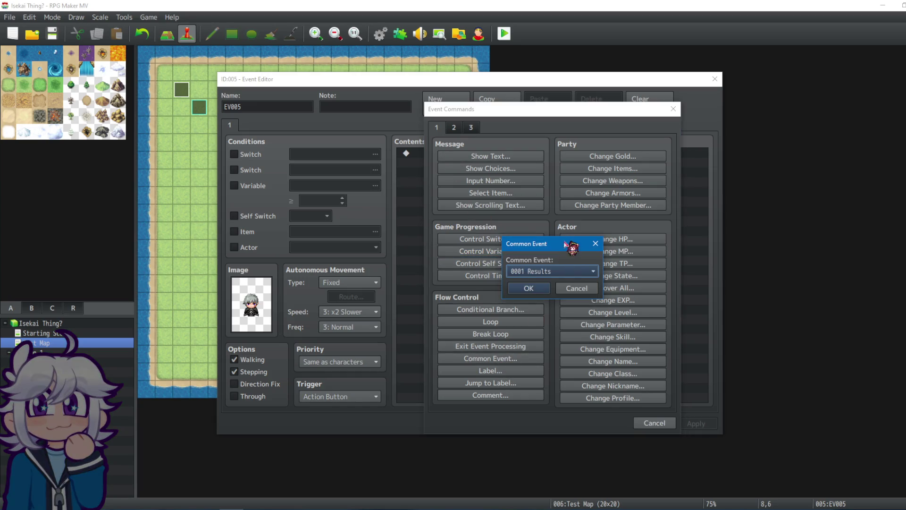
left_click(573, 271)
left_click(556, 385)
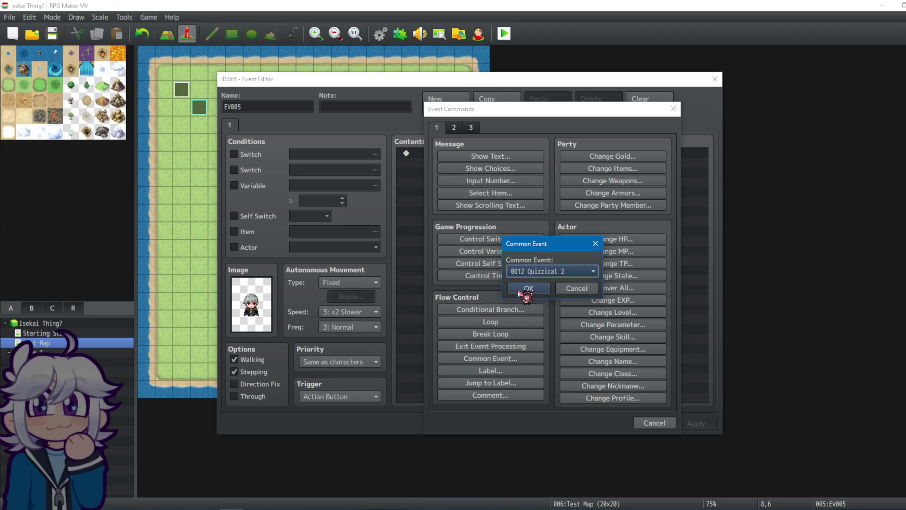
left_click(519, 291)
left_click(602, 423)
left_click(504, 33)
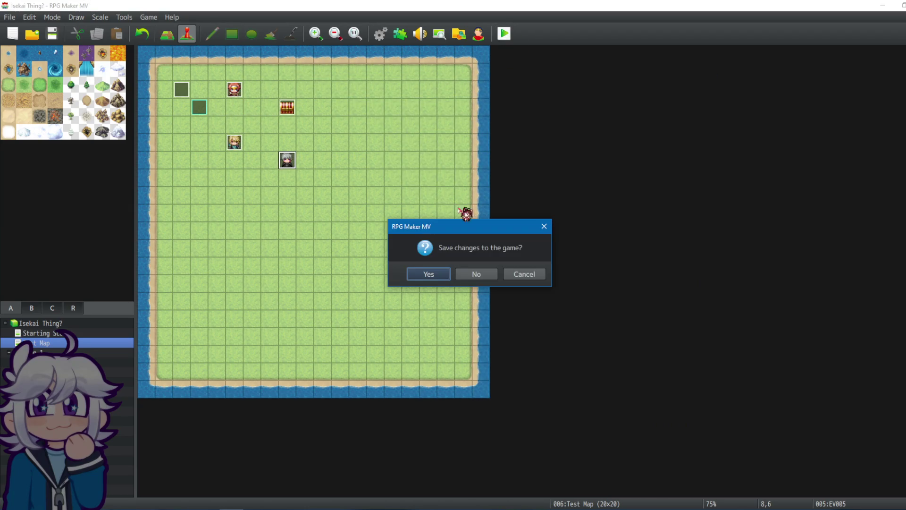
left_click(427, 275)
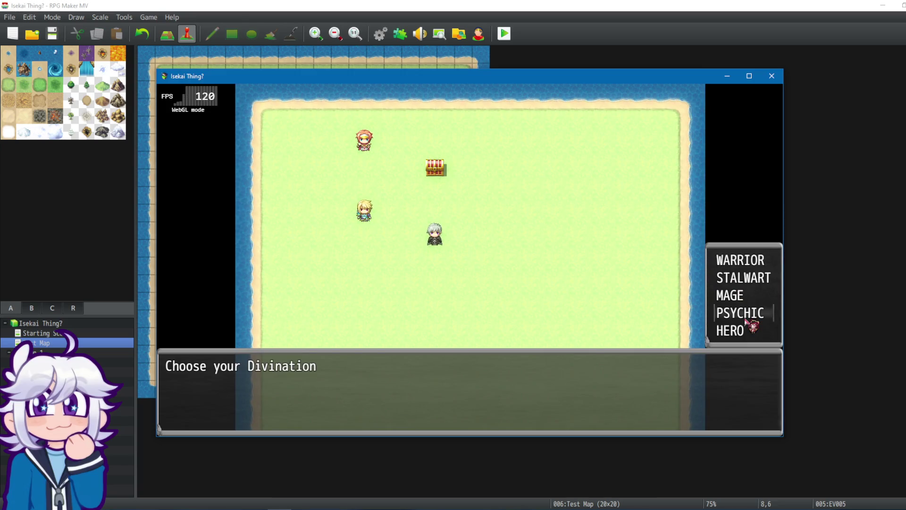
Step: Pick PSYCHIC as the divination and answer each quiz question through to the first result
left_click(745, 323)
left_click(727, 314)
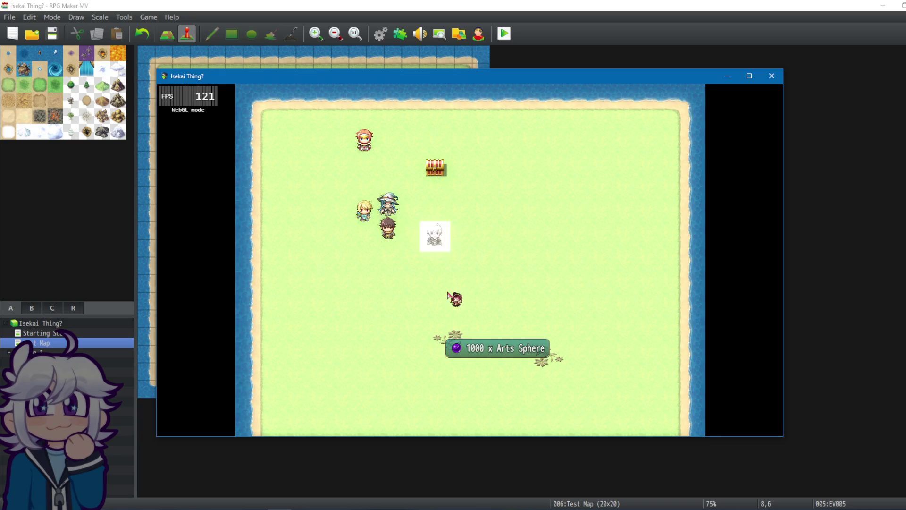
left_click(348, 338)
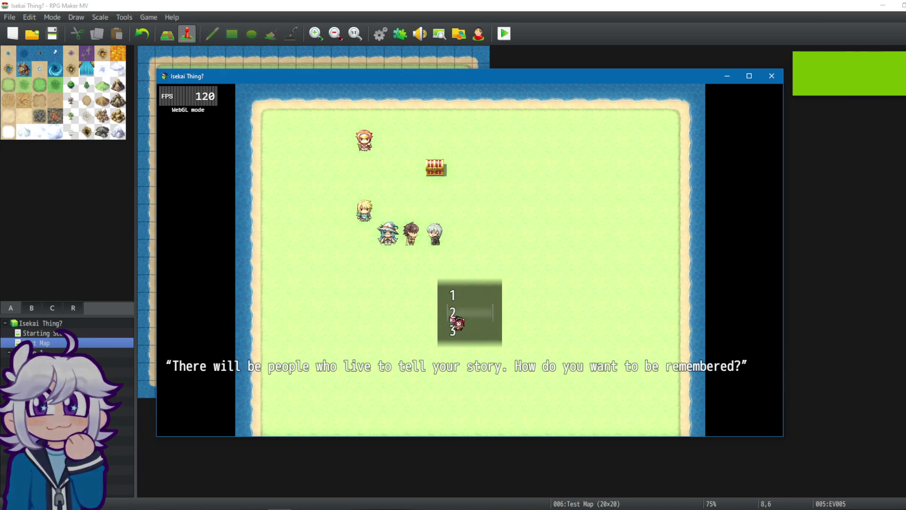
left_click(451, 315)
left_click(448, 307)
left_click(463, 319)
left_click(464, 321)
left_click(468, 323)
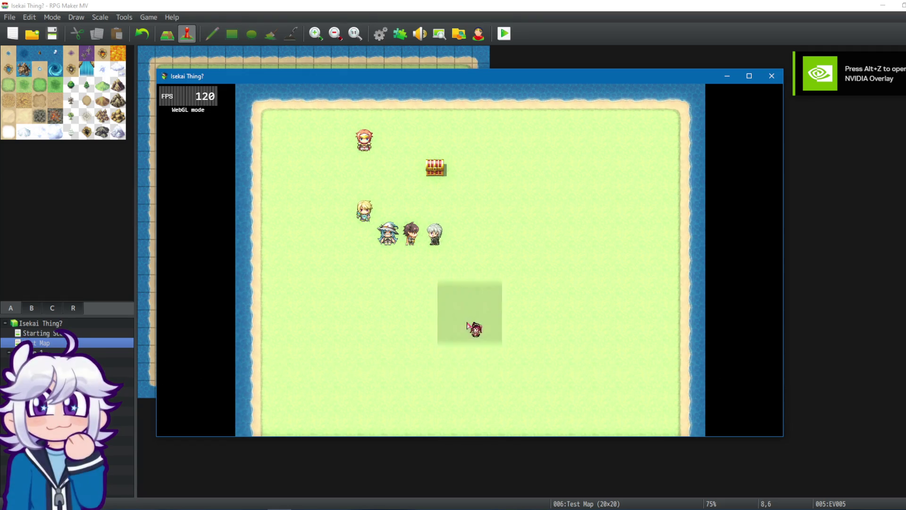
left_click(463, 321)
left_click(456, 317)
left_click(455, 314)
left_click(455, 313)
left_click(460, 325)
left_click(455, 316)
left_click(449, 297)
left_click(453, 314)
left_click(447, 318)
left_click(461, 319)
left_click(341, 274)
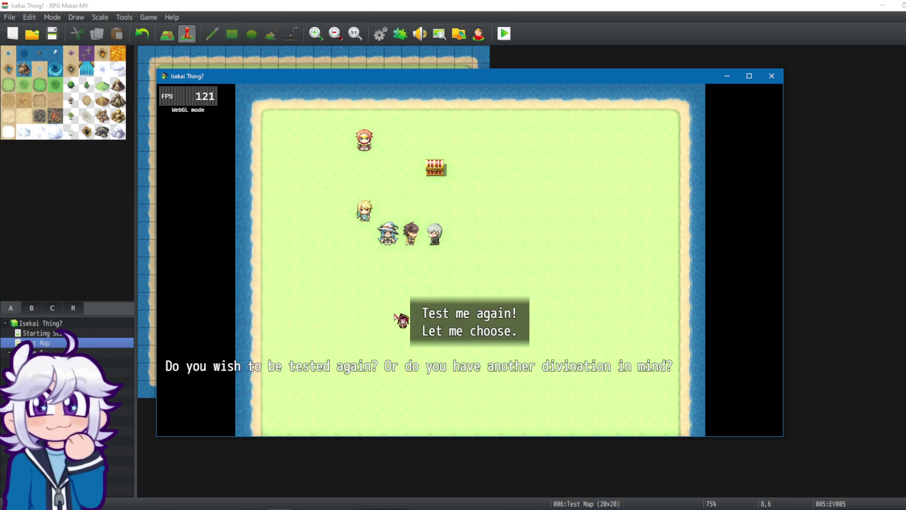
Step: Retake the quiz to the Even Tempered reply and answer No to the divination question
left_click(451, 312)
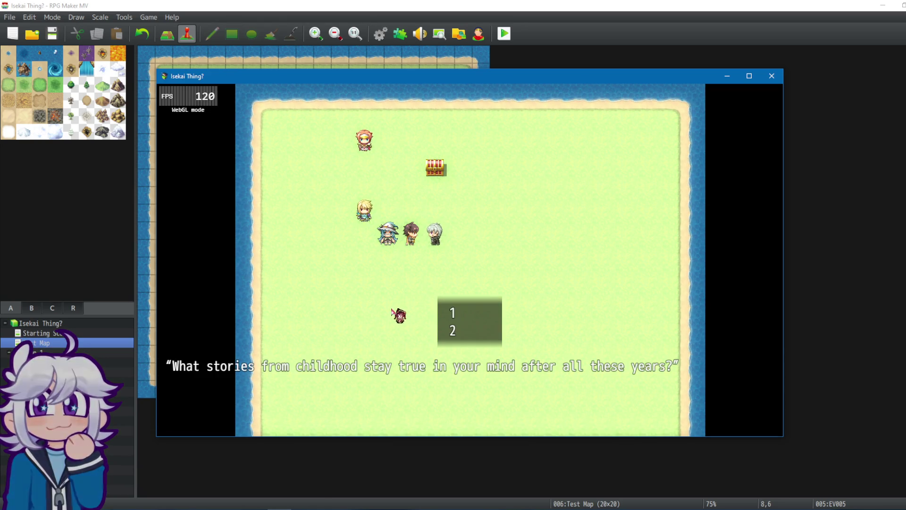
left_click(458, 313)
left_click(472, 309)
left_click(456, 307)
left_click(452, 300)
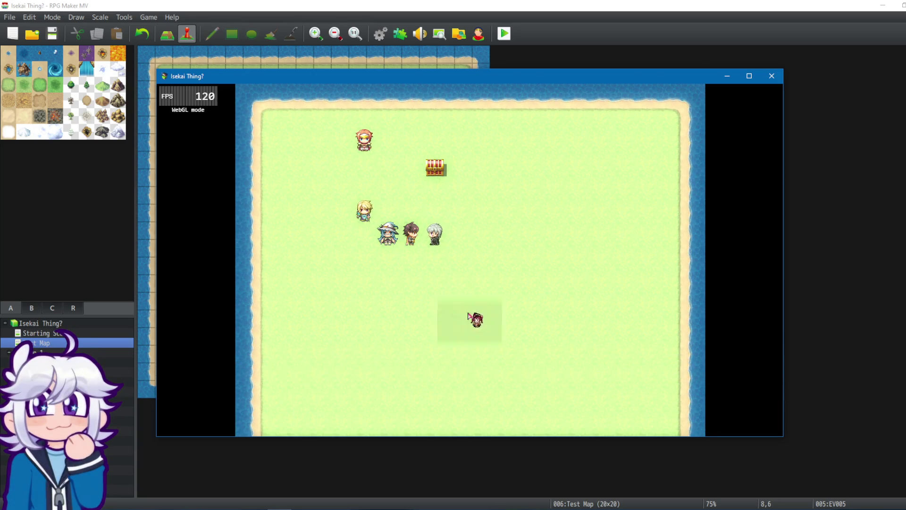
left_click(467, 318)
left_click(466, 326)
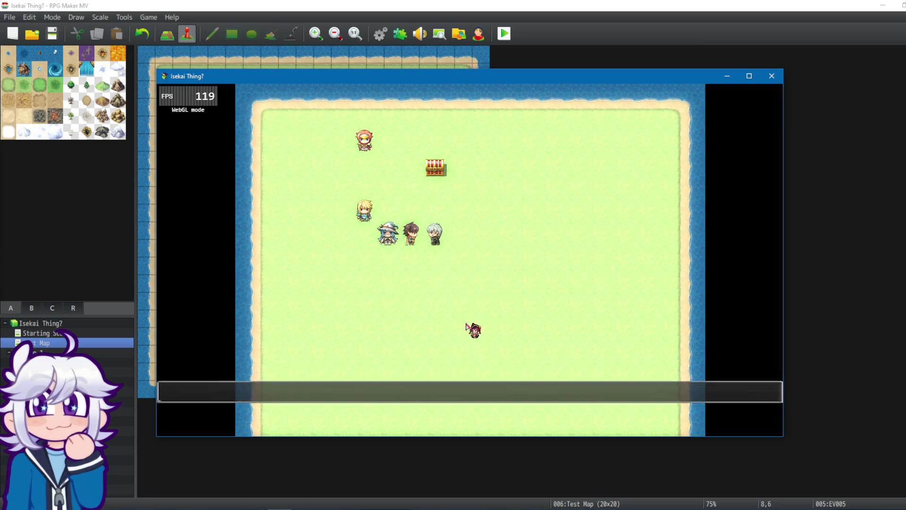
left_click(468, 326)
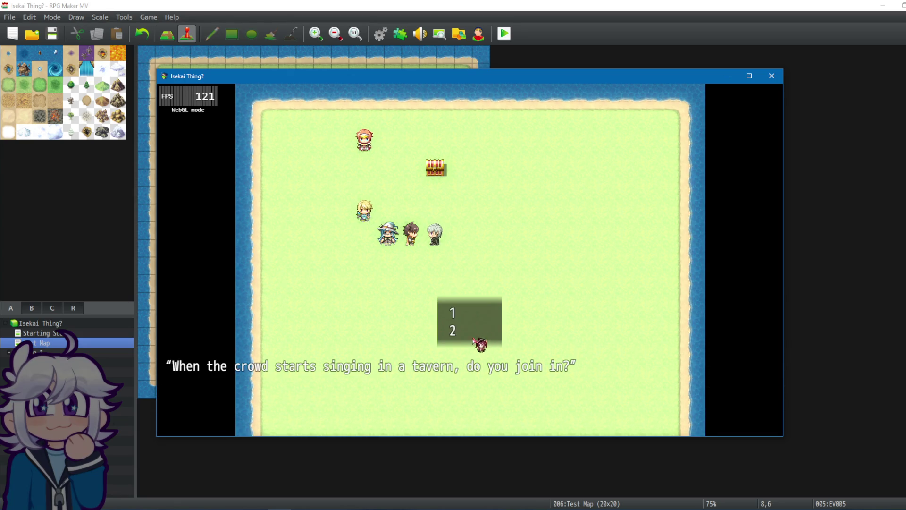
left_click(468, 333)
left_click(426, 300)
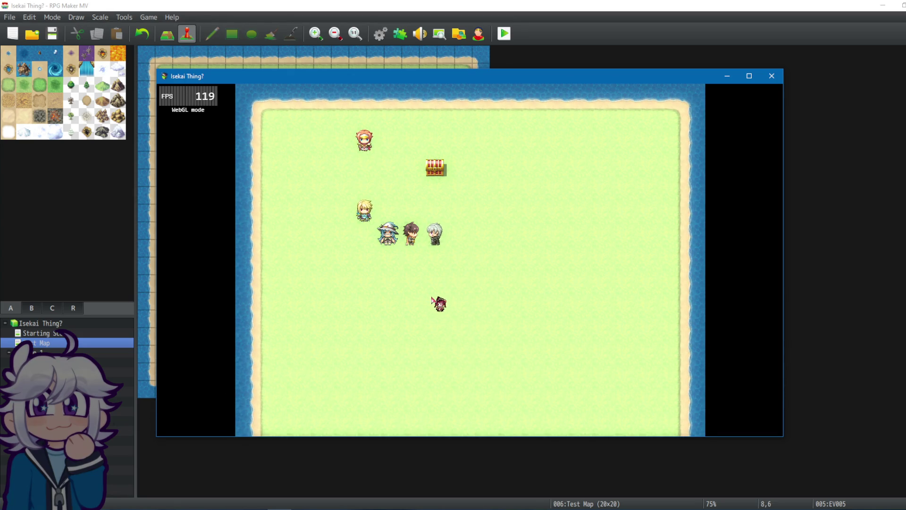
left_click(460, 329)
left_click(460, 330)
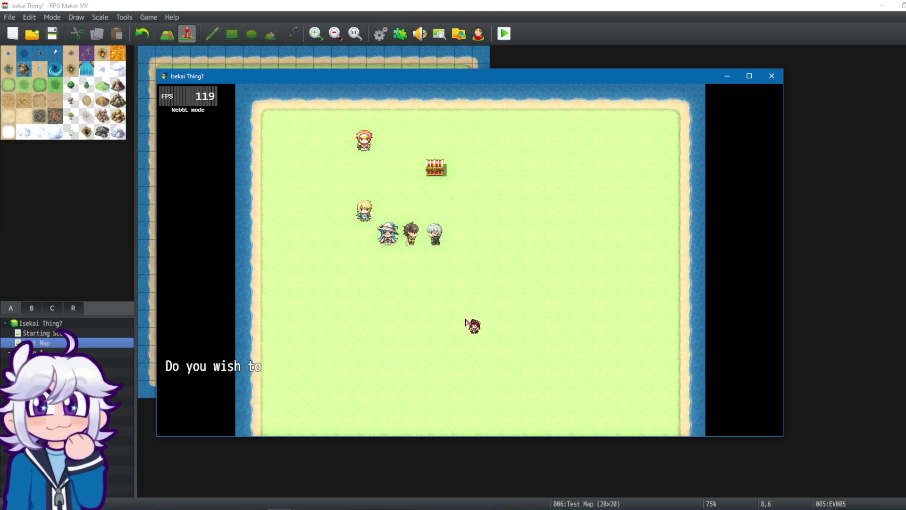
Step: Take the test again through to the Hero's Resolve result, then close the playtest window
left_click(472, 320)
left_click(427, 251)
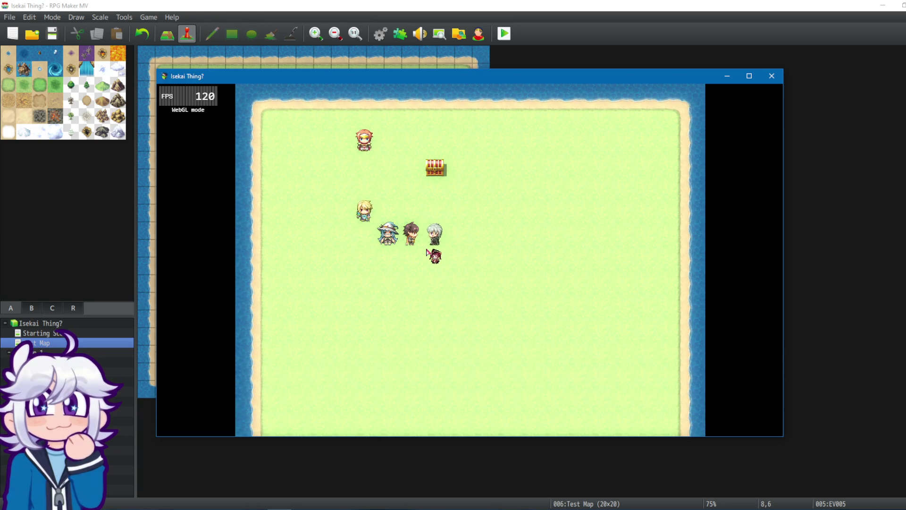
left_click(475, 311)
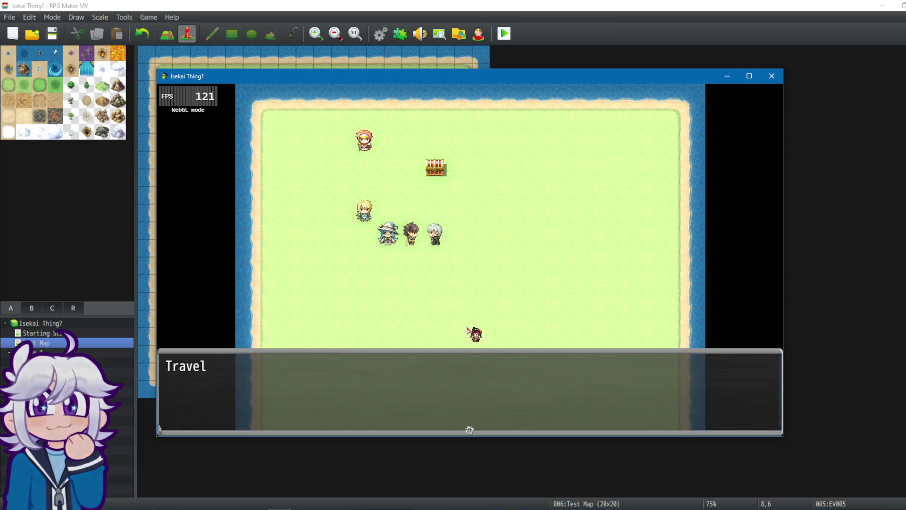
left_click(448, 391)
left_click(464, 327)
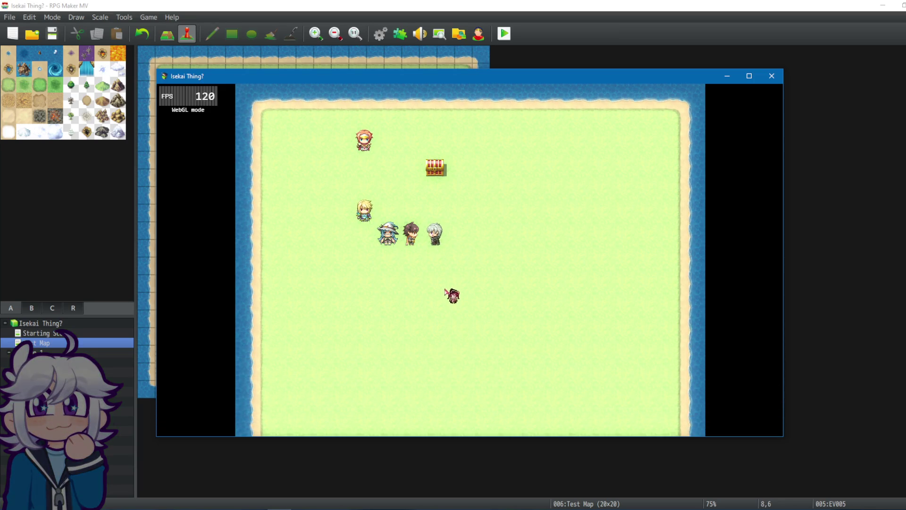
left_click(469, 314)
left_click(469, 313)
left_click(461, 325)
left_click(460, 307)
left_click(460, 306)
left_click(493, 332)
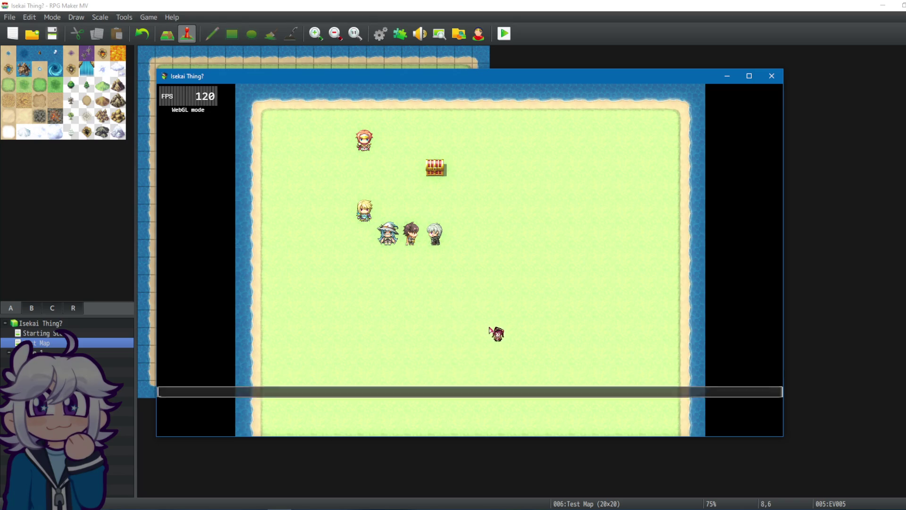
left_click(467, 329)
left_click(469, 345)
left_click(491, 335)
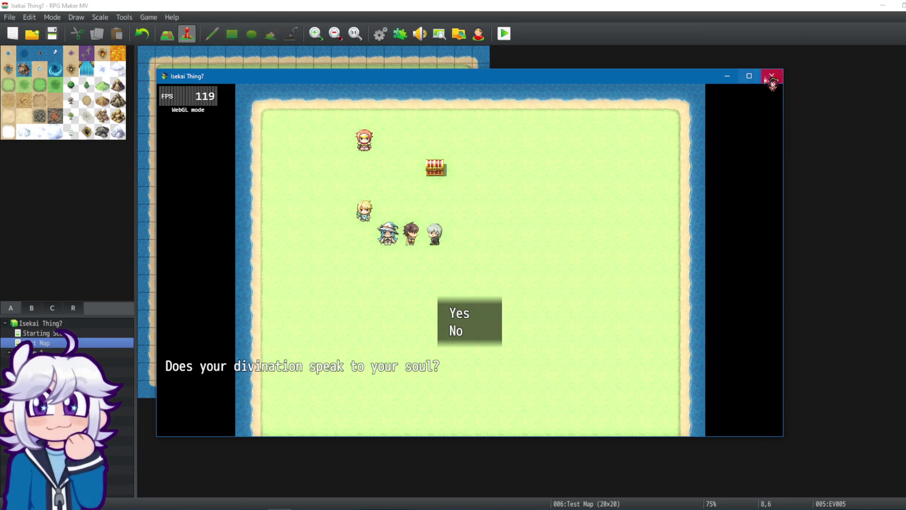
left_click(771, 75)
left_click(380, 34)
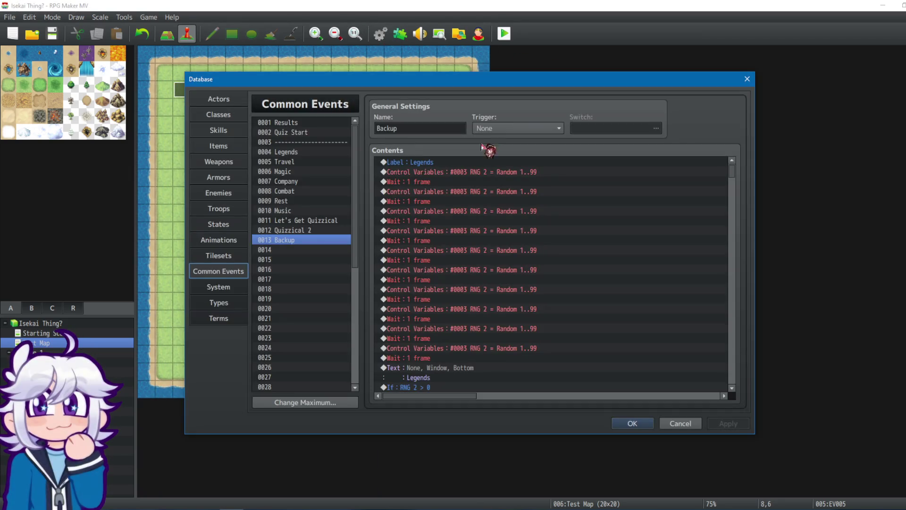
left_click(432, 213)
left_click(302, 230)
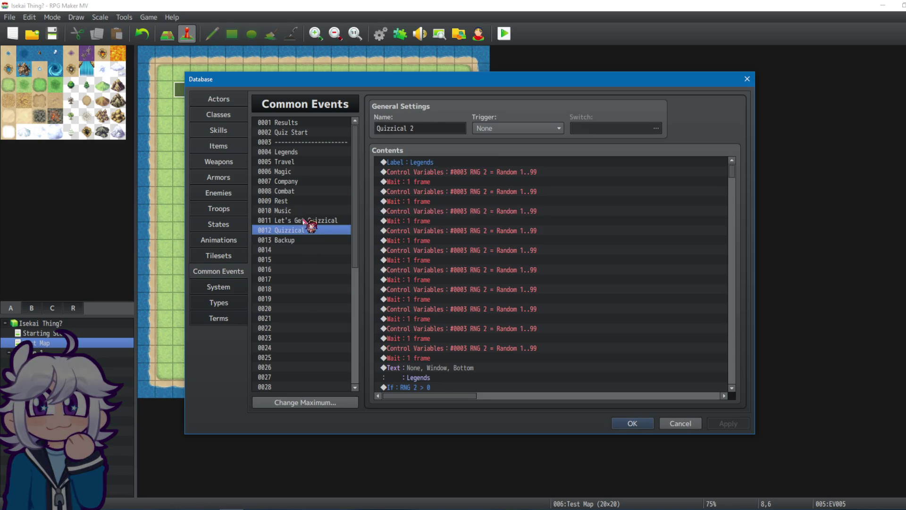
left_click(306, 220)
left_click(301, 231)
left_click(473, 299)
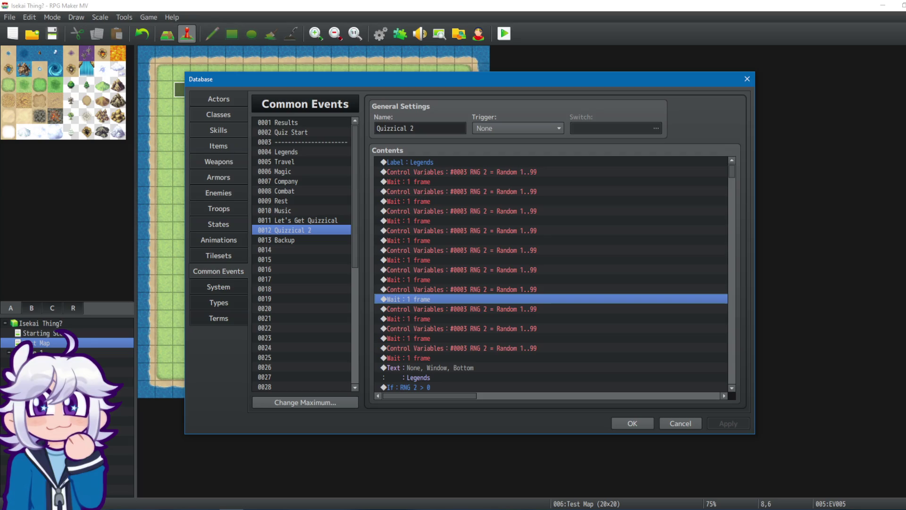
key("alt+Tab")
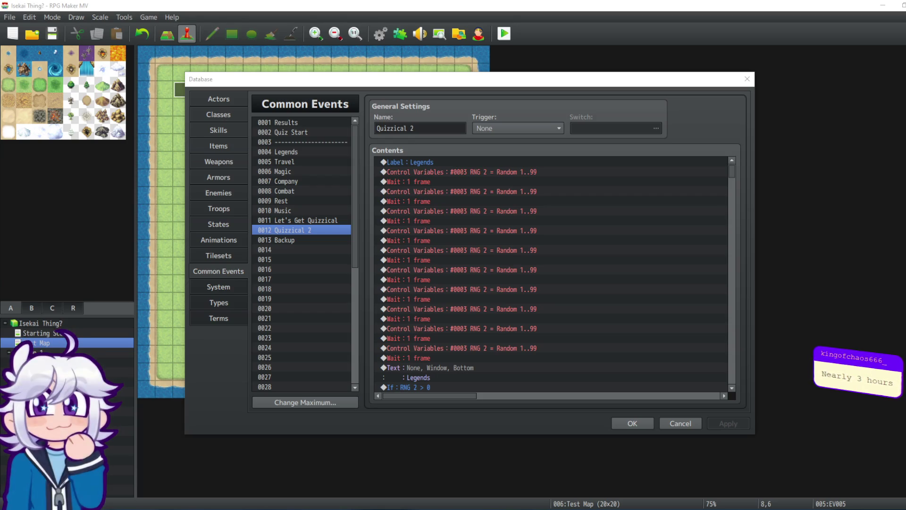
key("alt+Tab")
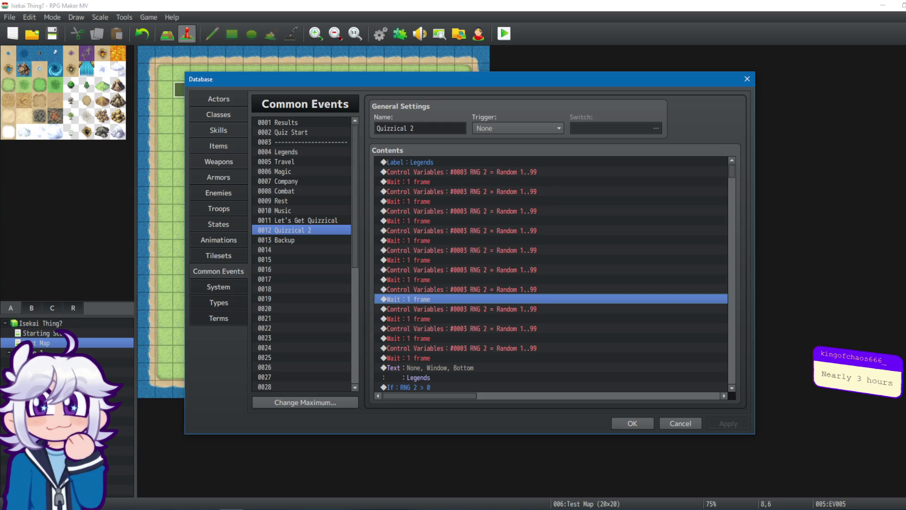
key("alt+Tab")
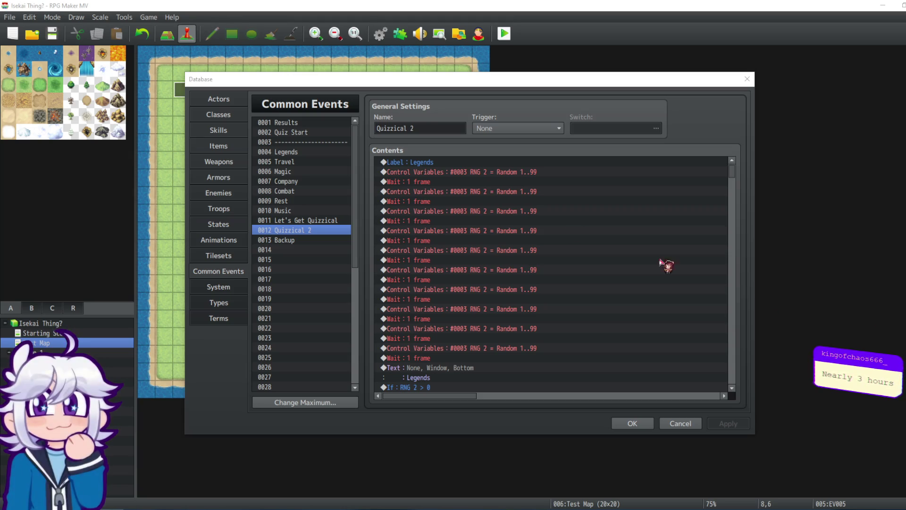
left_click(286, 240)
Step: Open 0013 Backup and look through its commands, including the When 2 spellbook choice branch
left_click(297, 231)
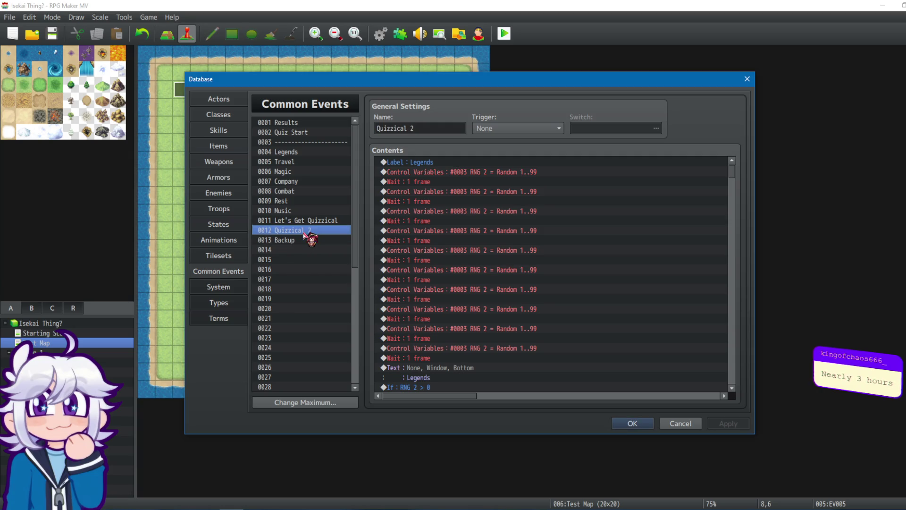
left_click(302, 238)
left_click(306, 232)
left_click(309, 240)
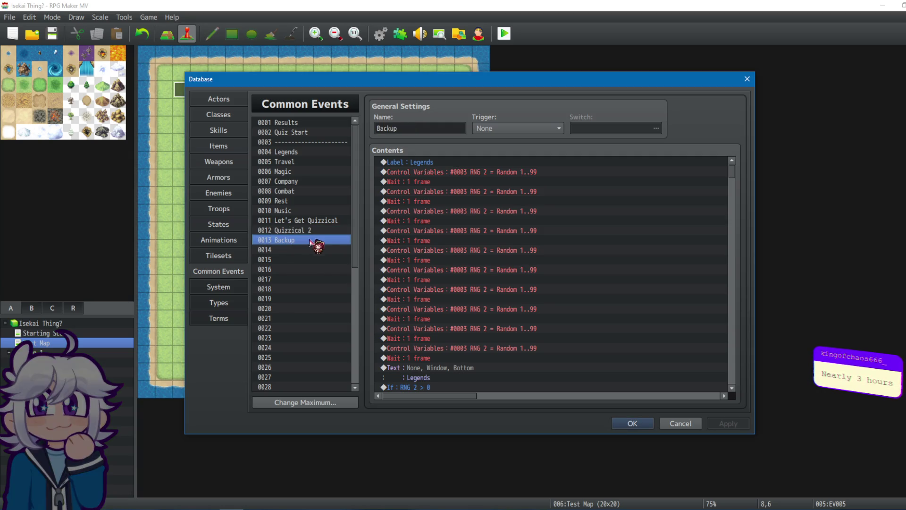
mouse_move(732, 172)
left_mouse_down()
mouse_move(736, 226)
mouse_move(734, 180)
mouse_move(733, 188)
left_mouse_up()
left_click(512, 238)
left_click(521, 229)
left_click(692, 238)
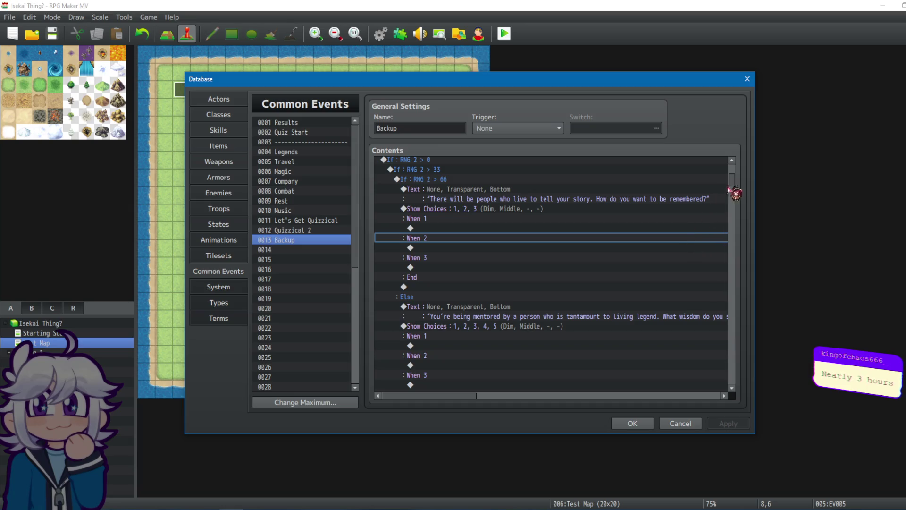
scroll(732, 185, "down", 1)
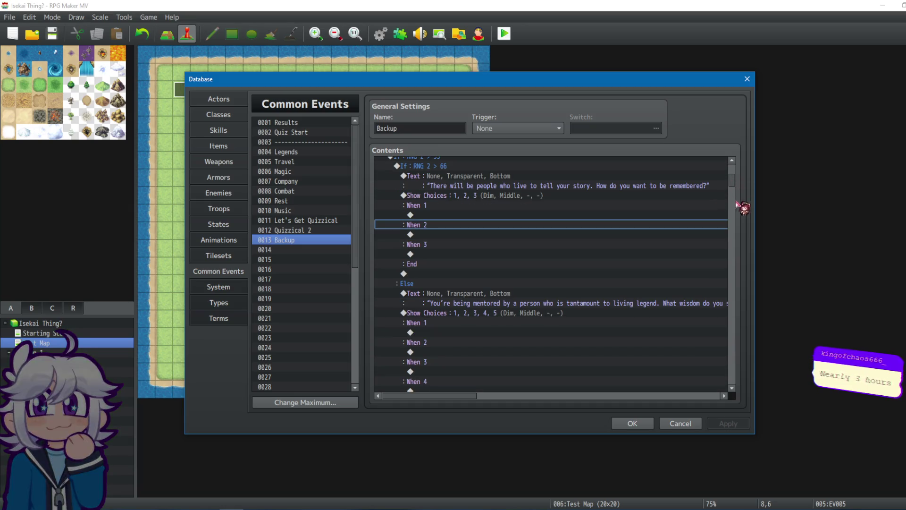
mouse_move(738, 184)
left_mouse_down()
mouse_move(735, 174)
mouse_move(732, 236)
mouse_move(713, 246)
left_mouse_up()
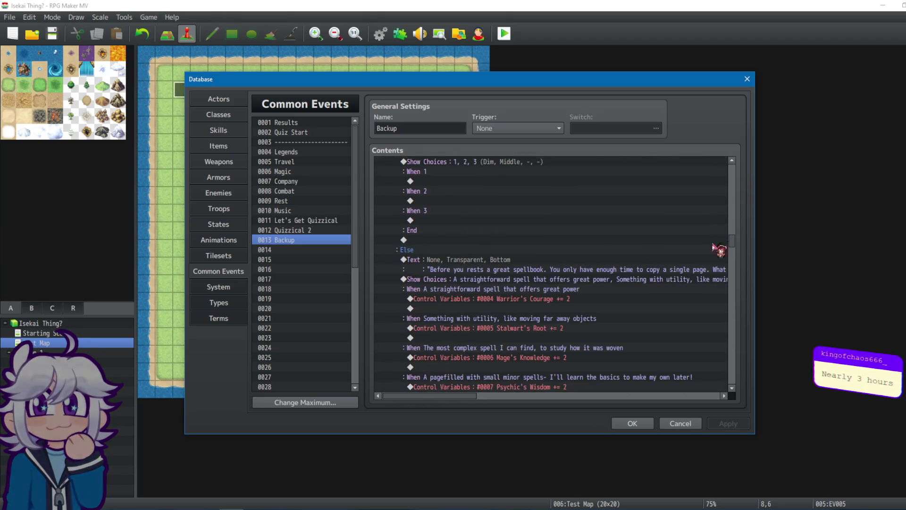
Step: Open 0001 Results and select its Mage's Knowledge nested If condition block
left_click(297, 122)
left_click(504, 181)
left_click(509, 193)
left_click(506, 181)
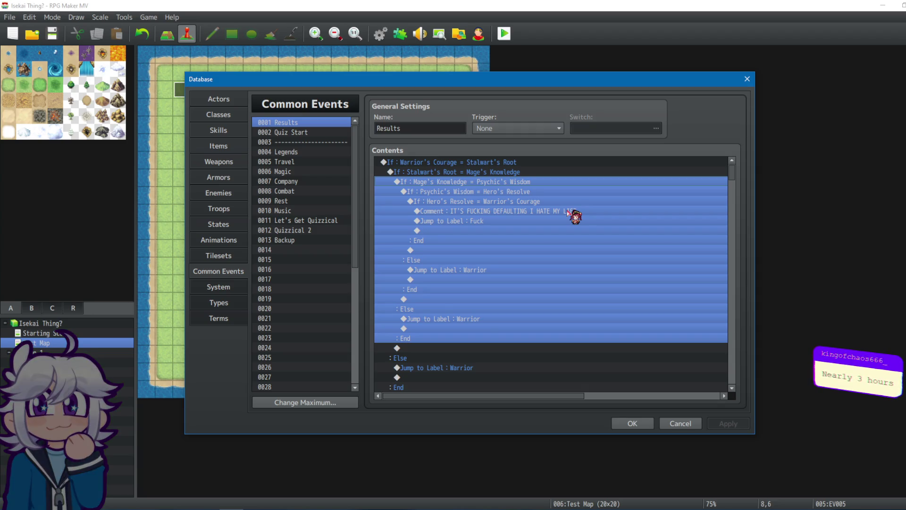
key("alt+Tab")
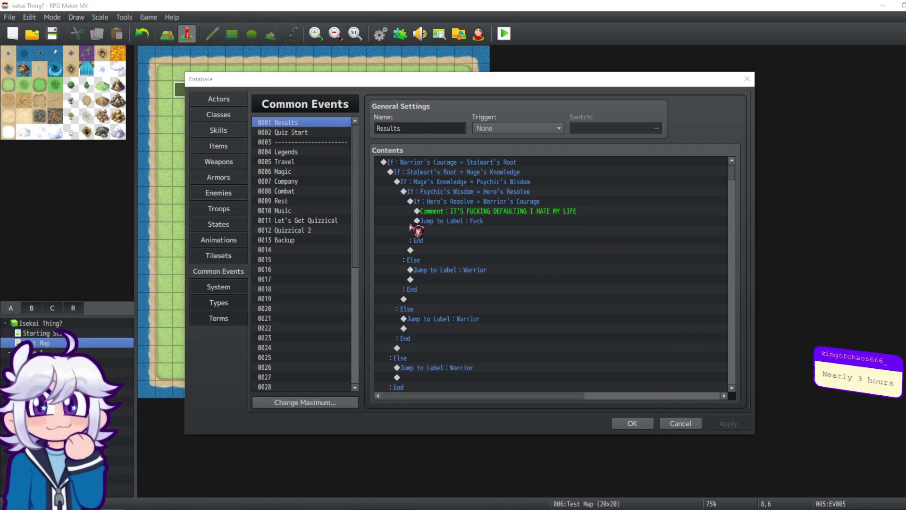
Step: Look at the 0004 Legends and 0005 Travel events, then return to 0012 Quizzical 2
left_click(313, 152)
left_click(315, 161)
left_click(314, 151)
left_click(296, 231)
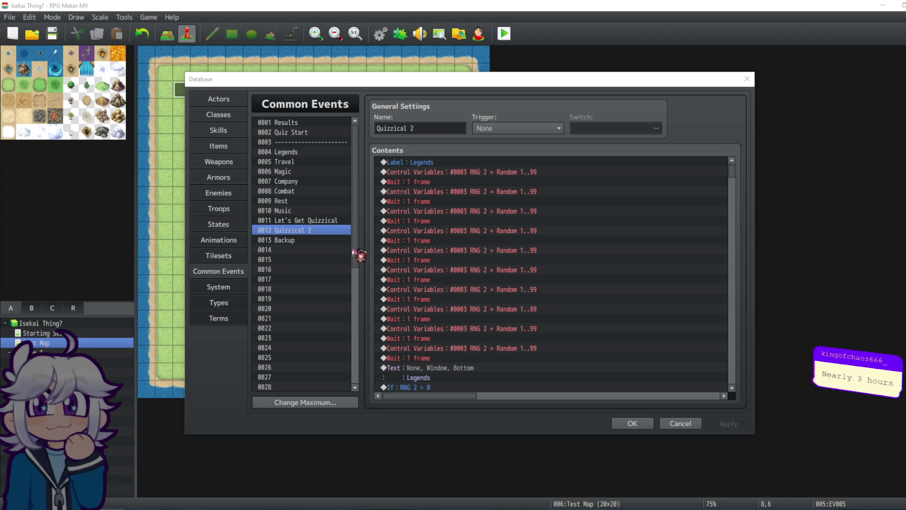
scroll(446, 267, "down", 6)
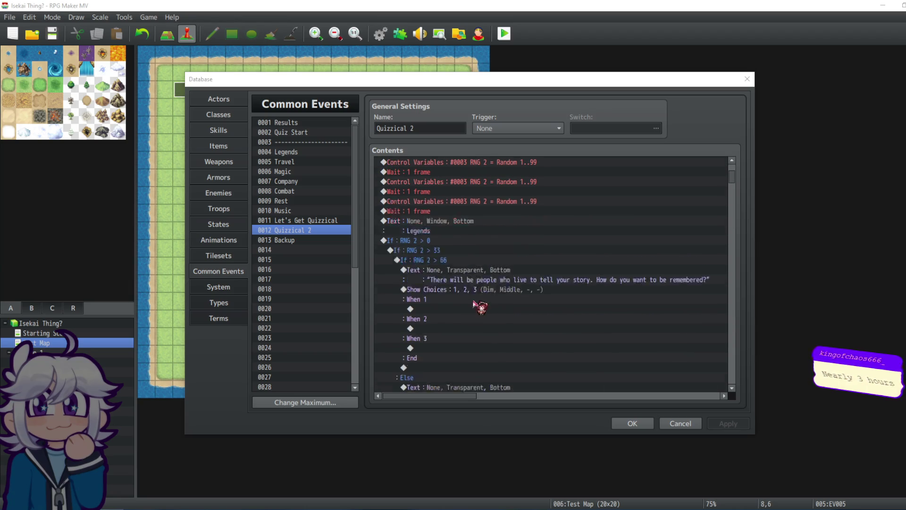
left_click(453, 261)
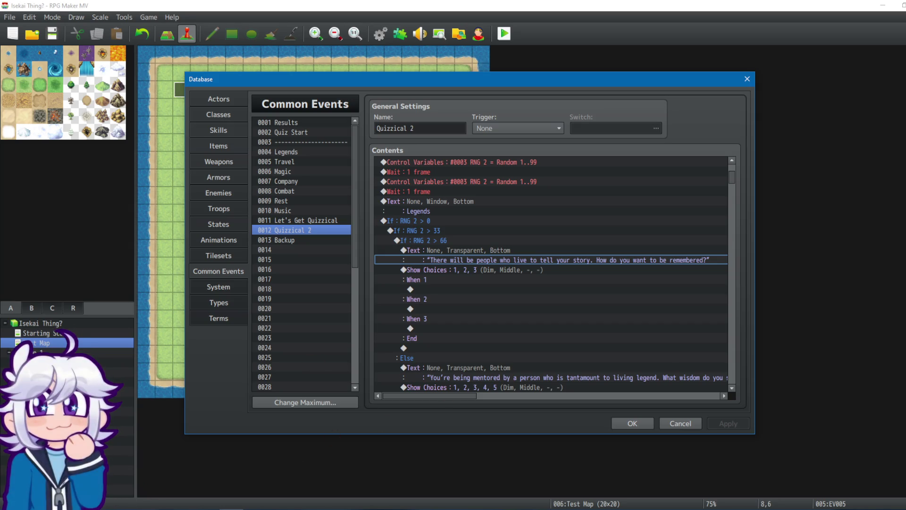
key("alt+Tab")
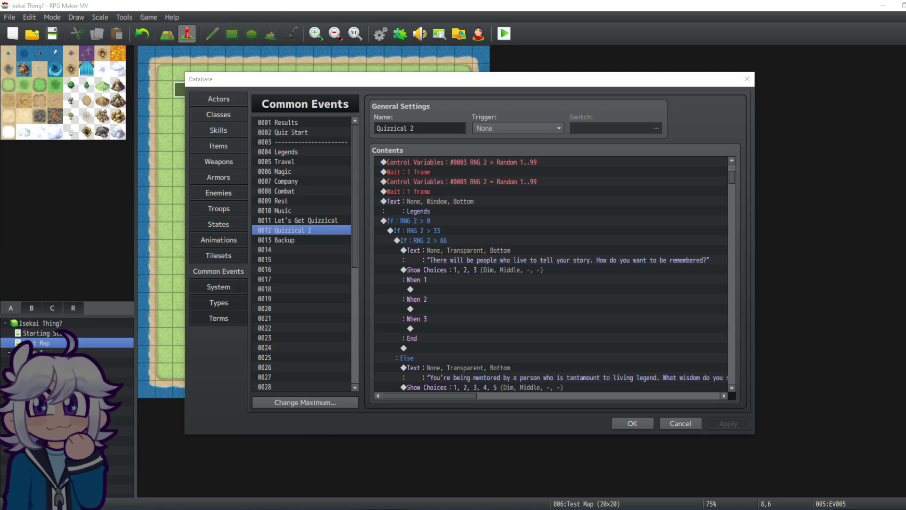
key("alt+Tab")
left_click(485, 274)
left_click(465, 283)
Step: Scroll to the top of Quizzical 2's Contents to review its RNG 2 rolls and Legends branch
scroll(551, 277, "up", 5)
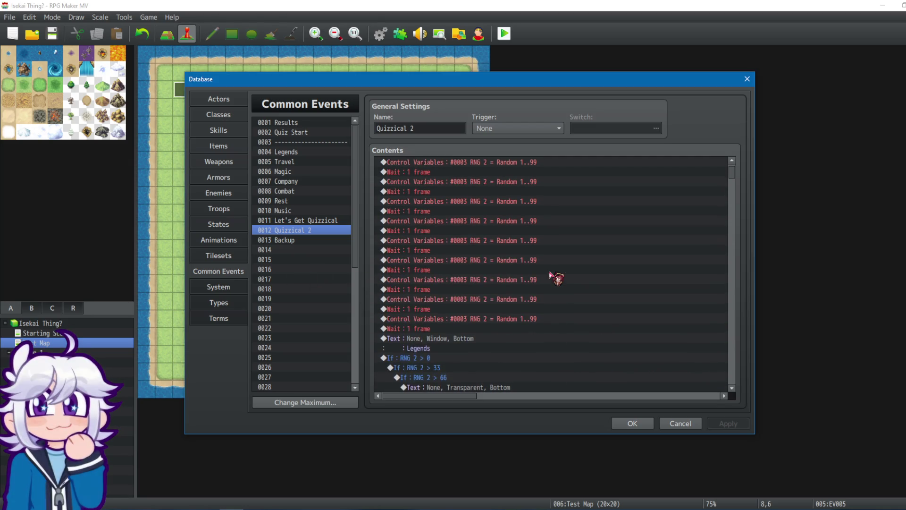
scroll(550, 277, "up", 1)
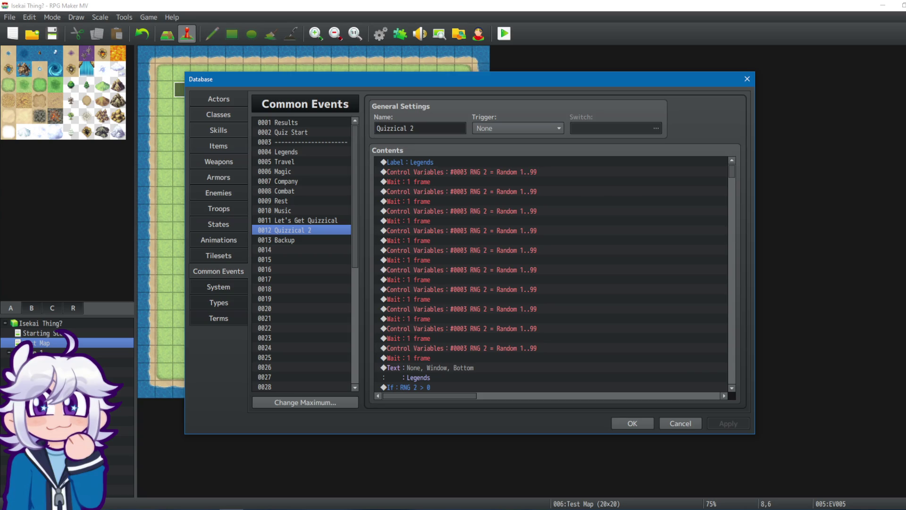
key("alt+Tab")
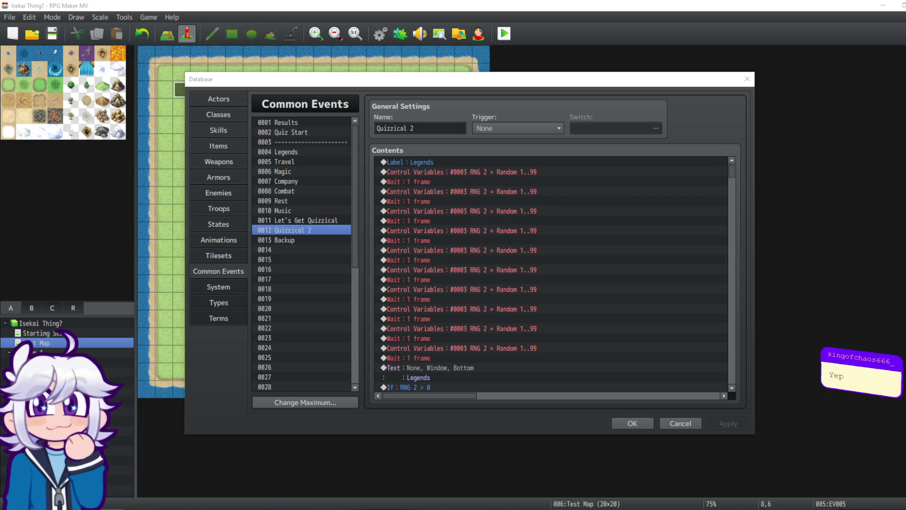
key("alt+Tab")
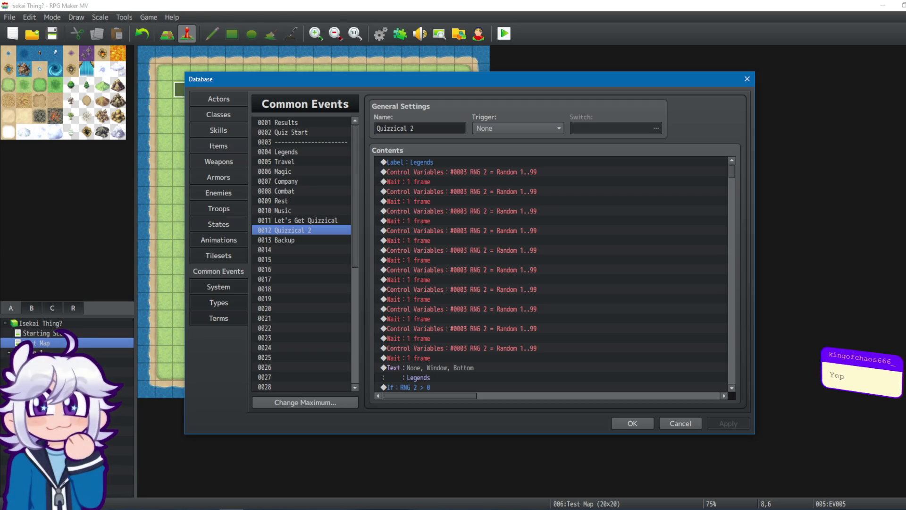
key("alt+Tab")
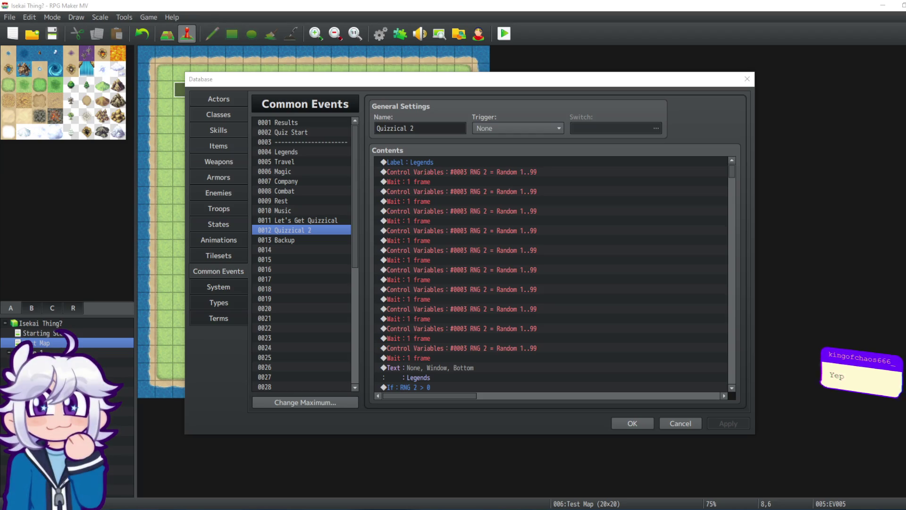
key("alt+Tab")
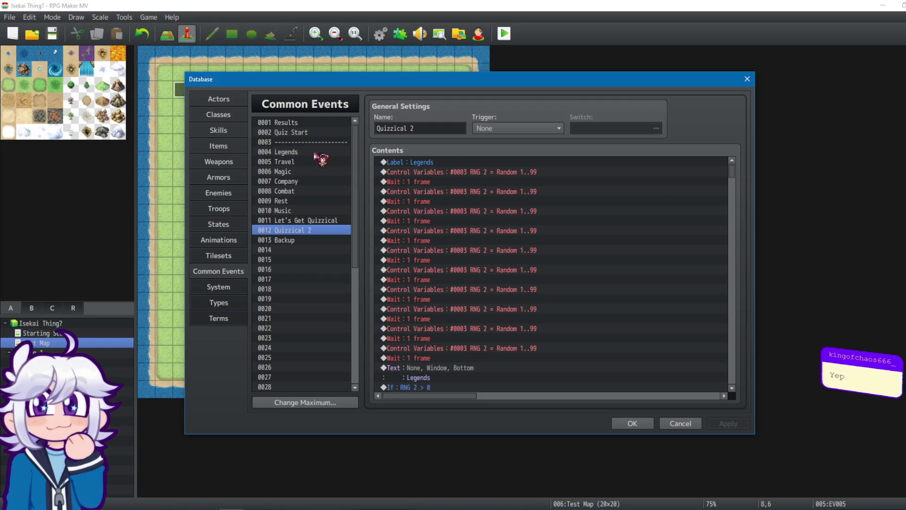
Step: Switch the Database to Classes and select 0002 Warrior's Courage
left_click(234, 120)
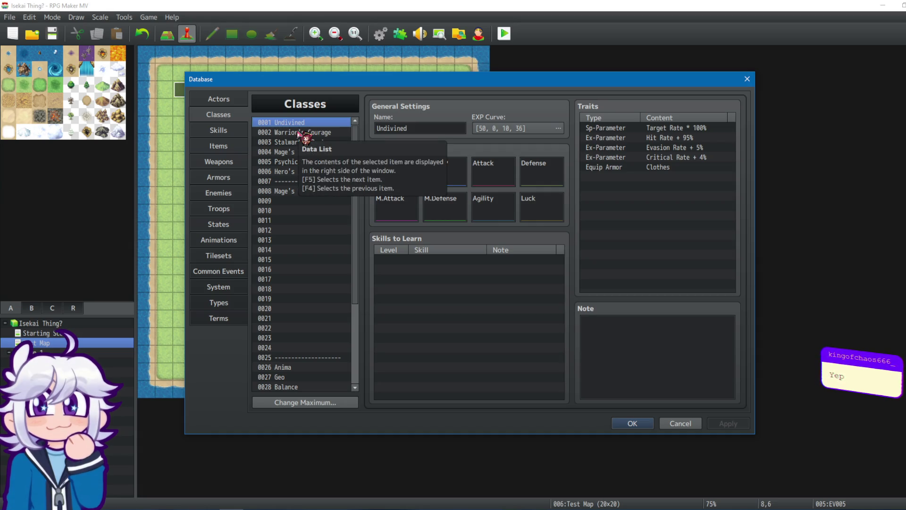
left_click(302, 133)
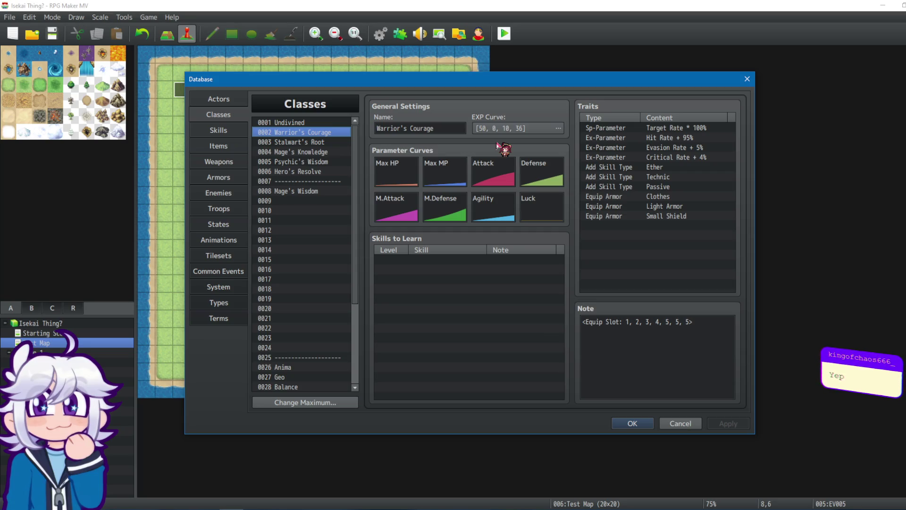
Step: Inspect Warrior's Courage's Attack curve, cancel Generate Curve unchanged, then close the Database with OK
double_click(497, 176)
double_click(490, 193)
type("4")
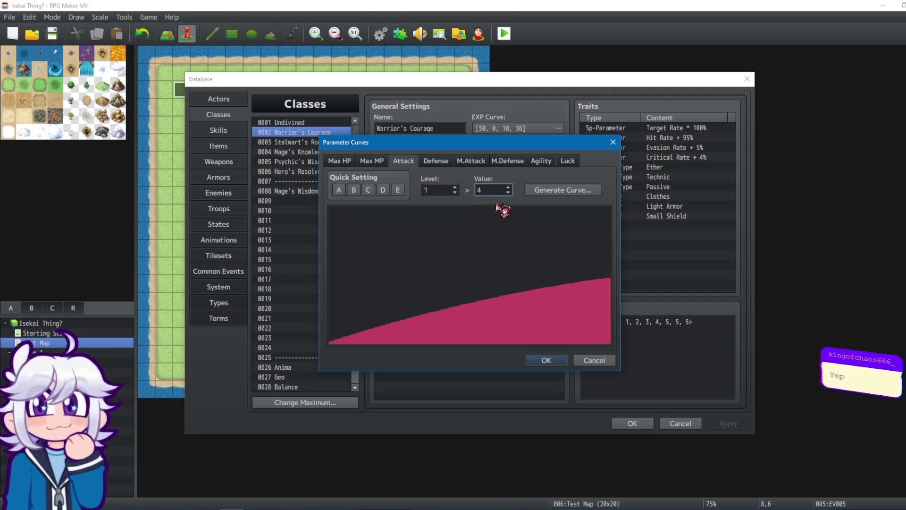
left_click(588, 192)
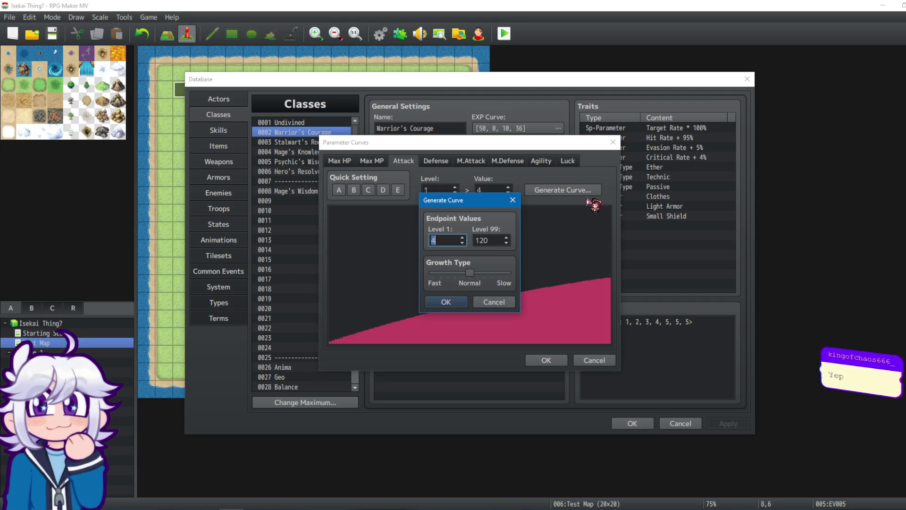
left_click(511, 301)
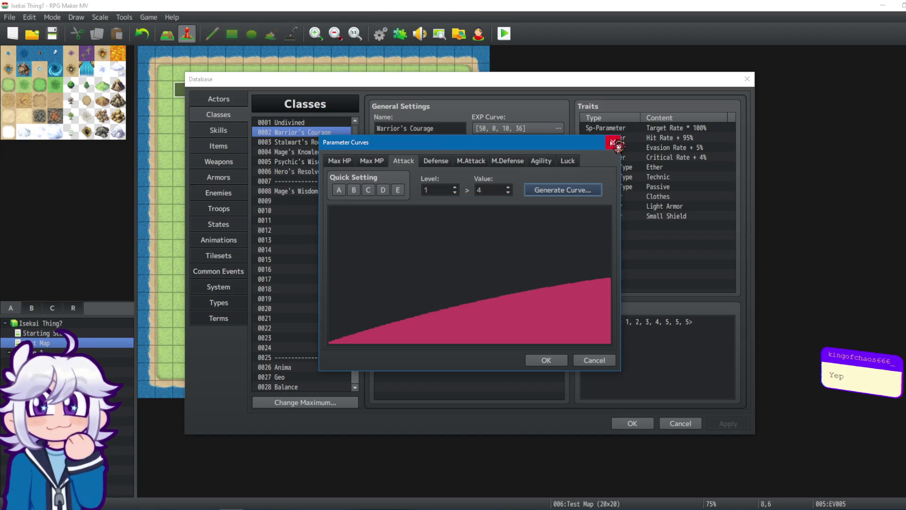
left_click(613, 142)
left_click(632, 424)
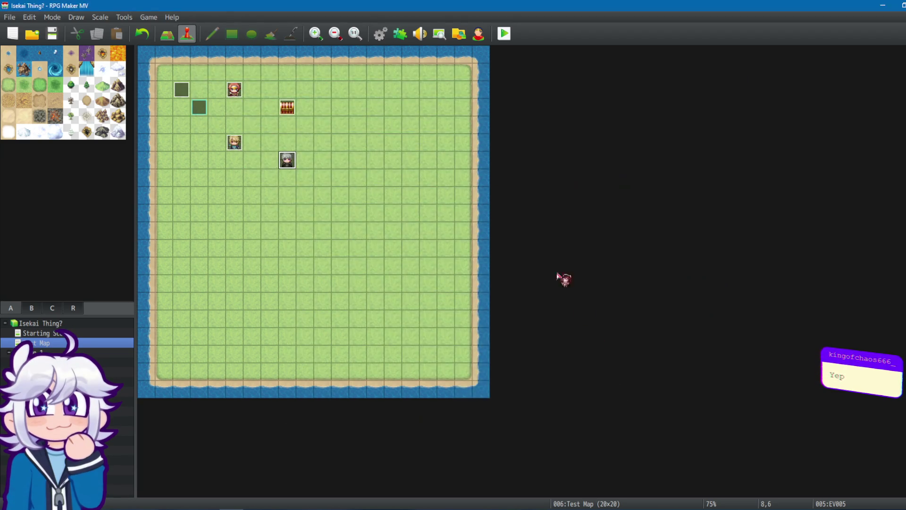
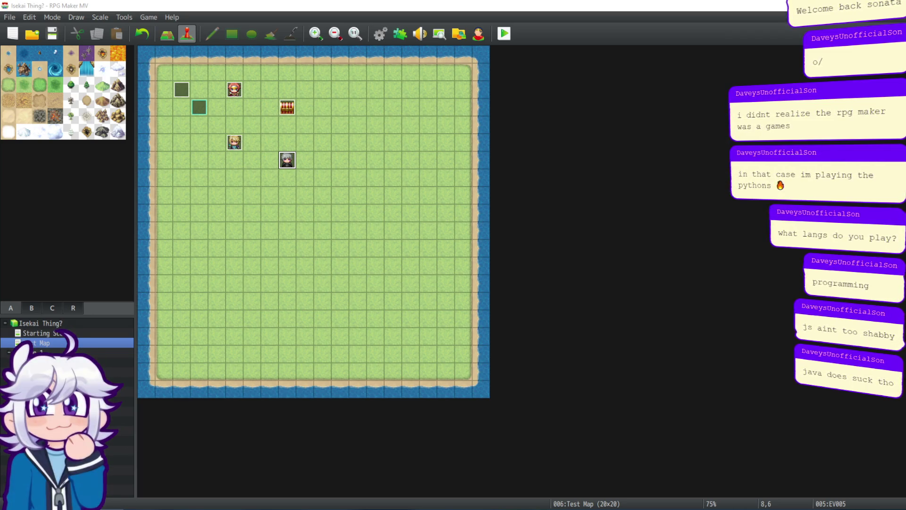
Step: Close the event at 8,6 unchanged and open the Database on its Classes list
double_click(294, 164)
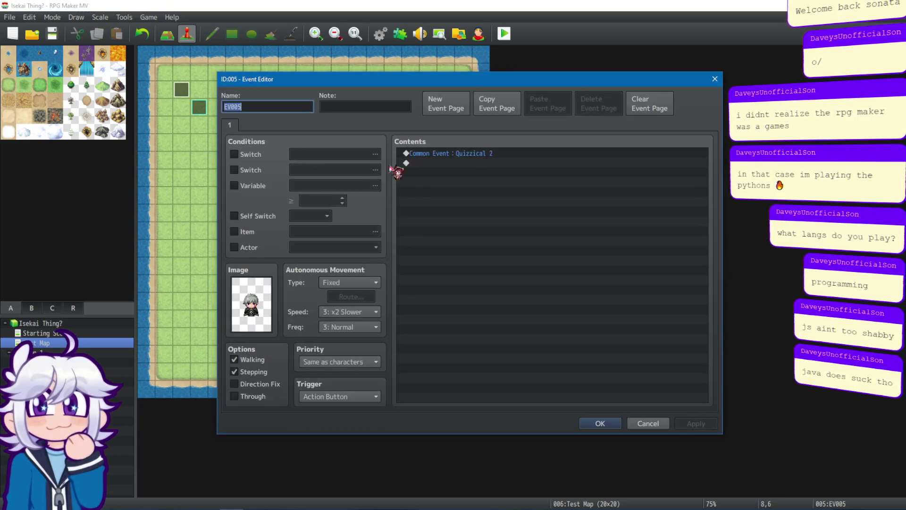
left_click(714, 79)
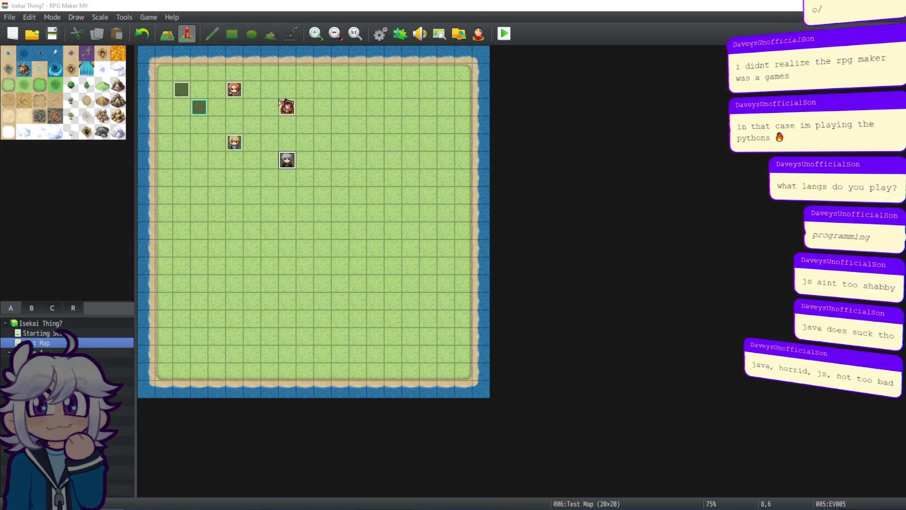
left_click(377, 34)
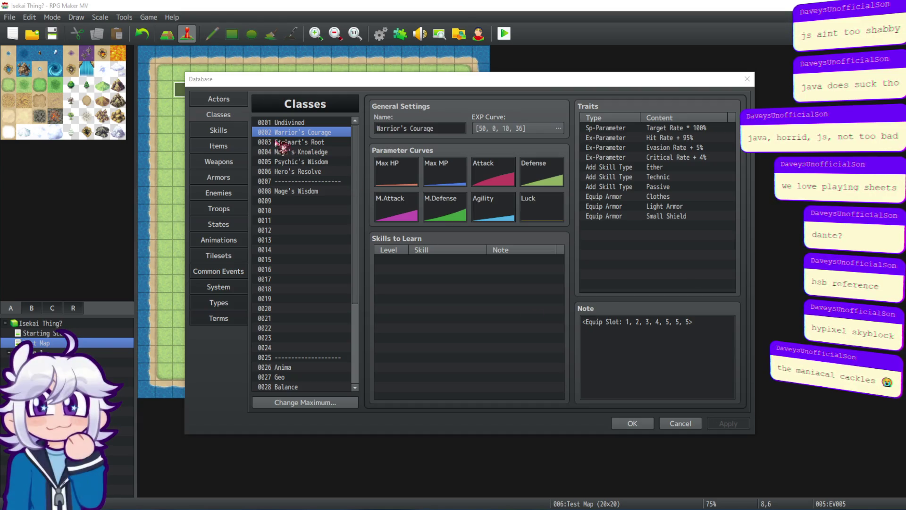
Step: Clear weapon entries 0001–0004: Arthus, Latyel, Retur and Shal
left_click(225, 147)
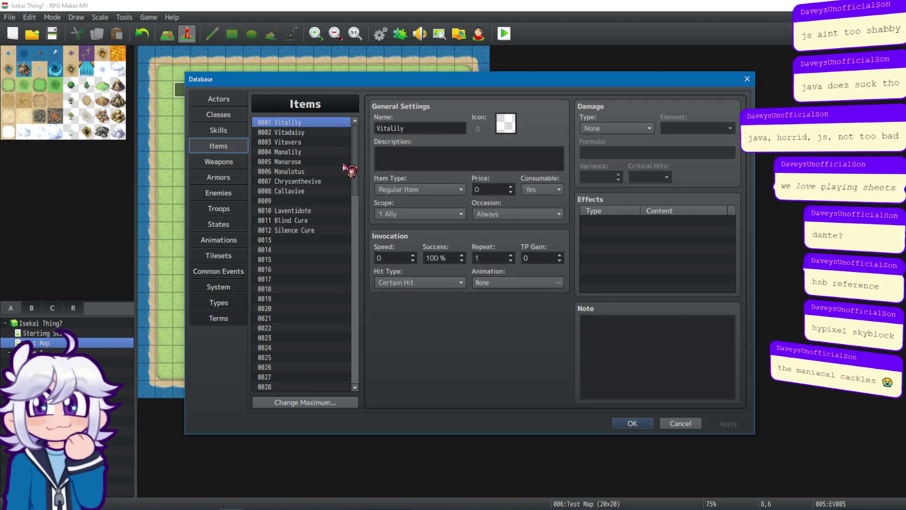
left_click(233, 162)
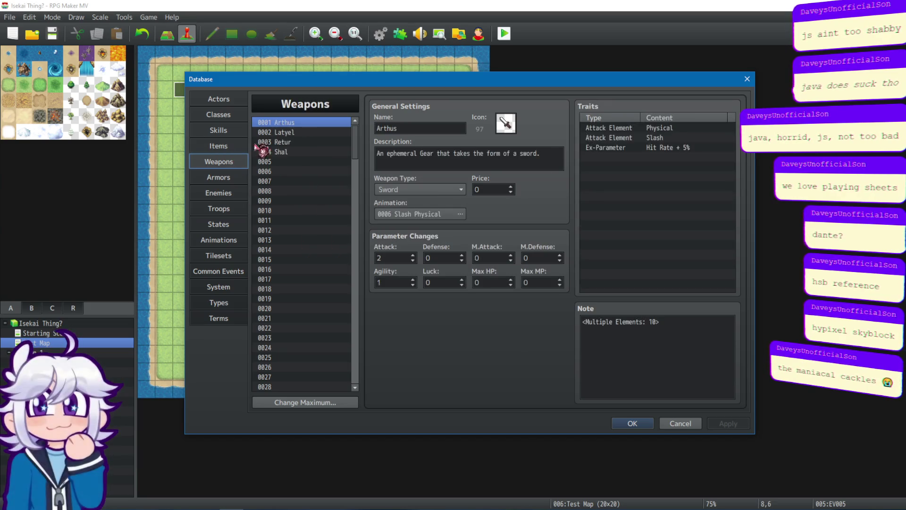
left_click(297, 133)
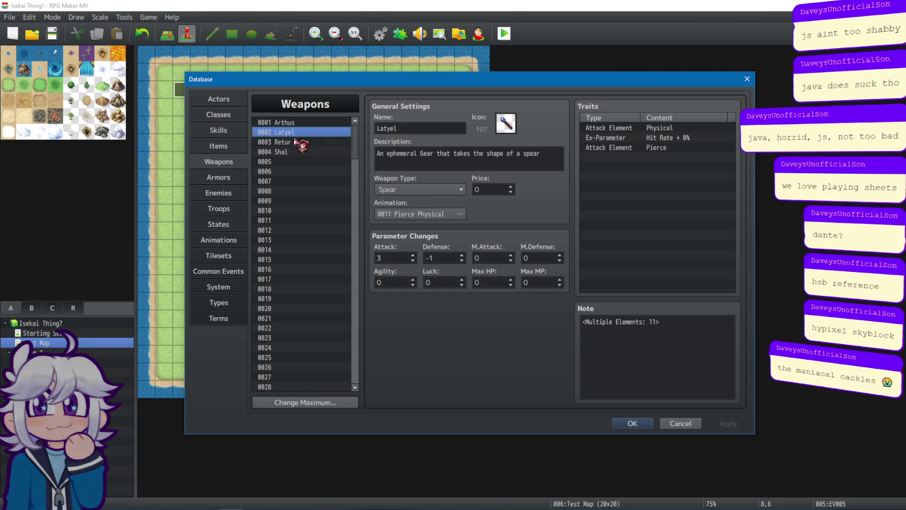
left_click(297, 122)
key("Delete")
left_click(290, 132)
key("Delete")
left_click(289, 142)
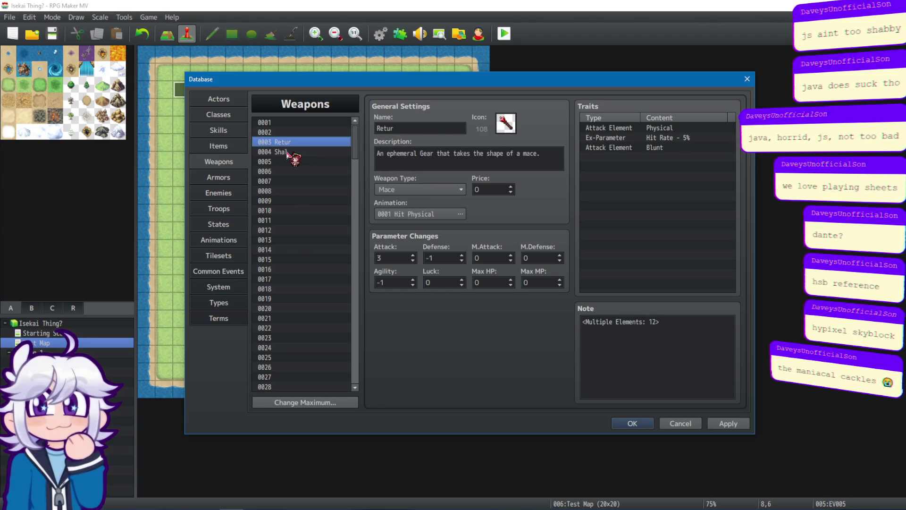
key("Delete")
left_click(289, 152)
key("Delete")
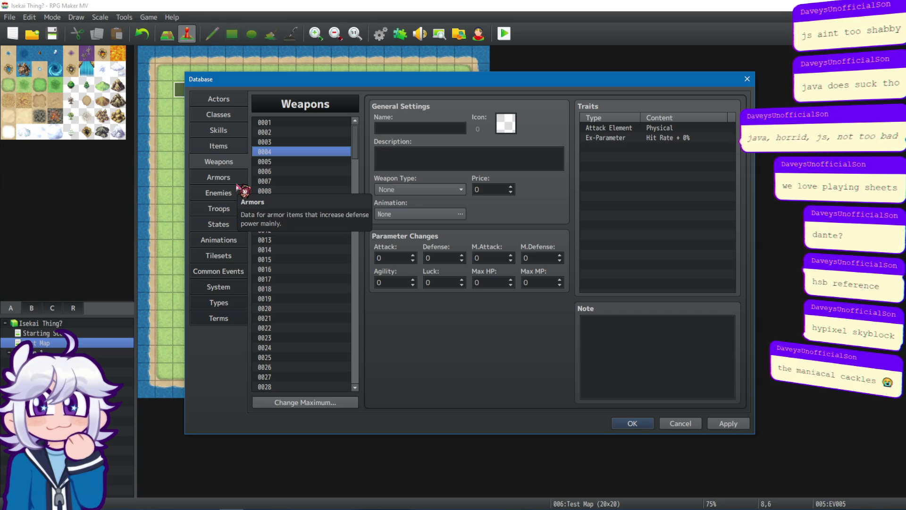
Step: Review the Simple Tunic, Scarf, Jor's Dress and Jor's Hat armors, then close the Database with OK
left_click(236, 178)
left_click(300, 133)
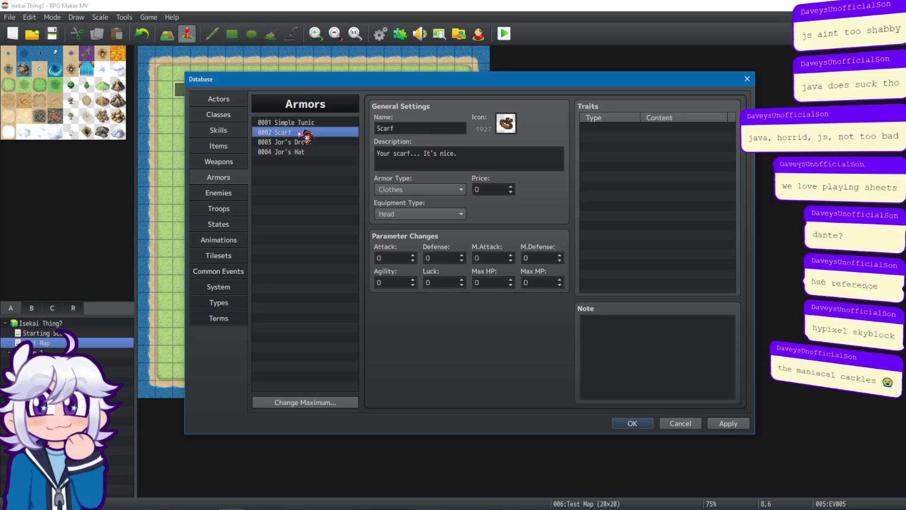
left_click(293, 152)
left_click(297, 122)
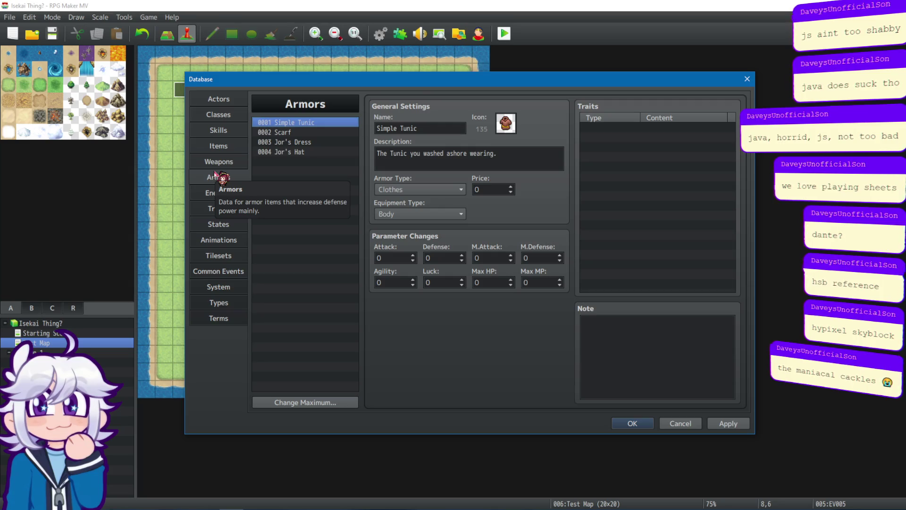
left_click(276, 133)
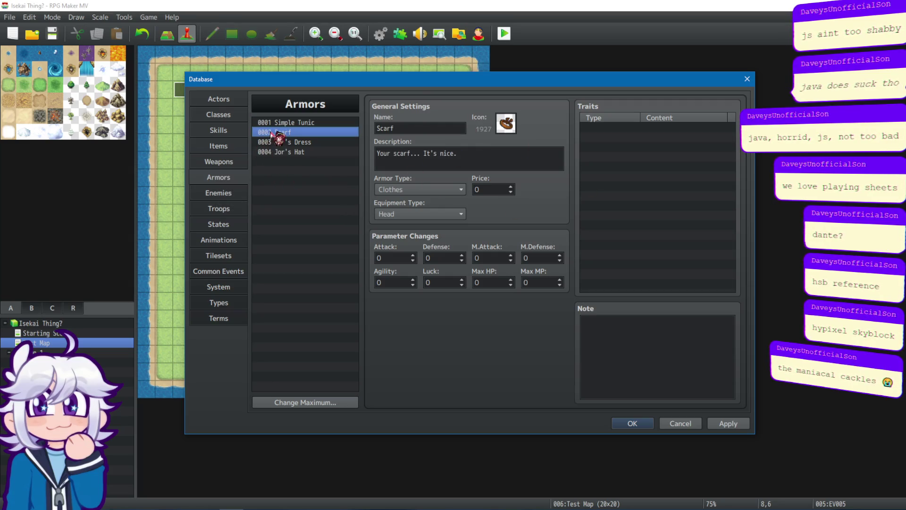
left_click(279, 142)
left_click(296, 152)
left_click(302, 141)
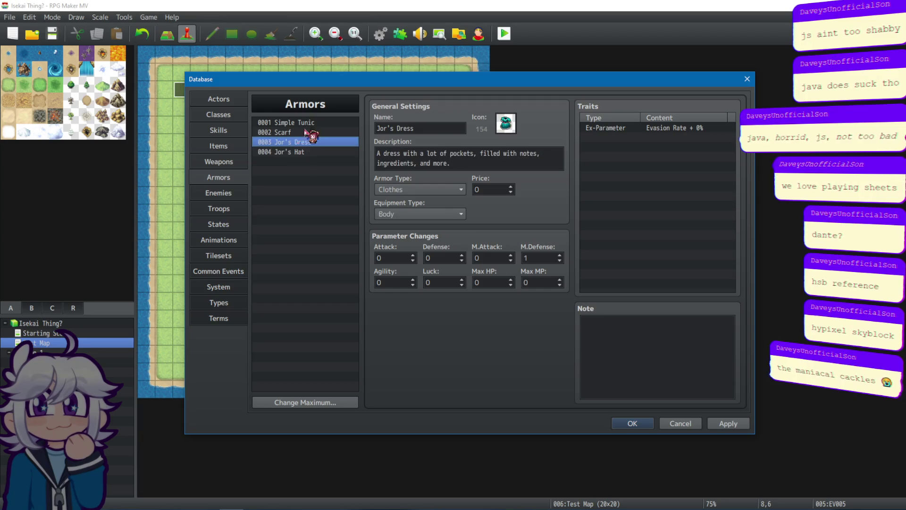
left_click(302, 123)
left_click(301, 134)
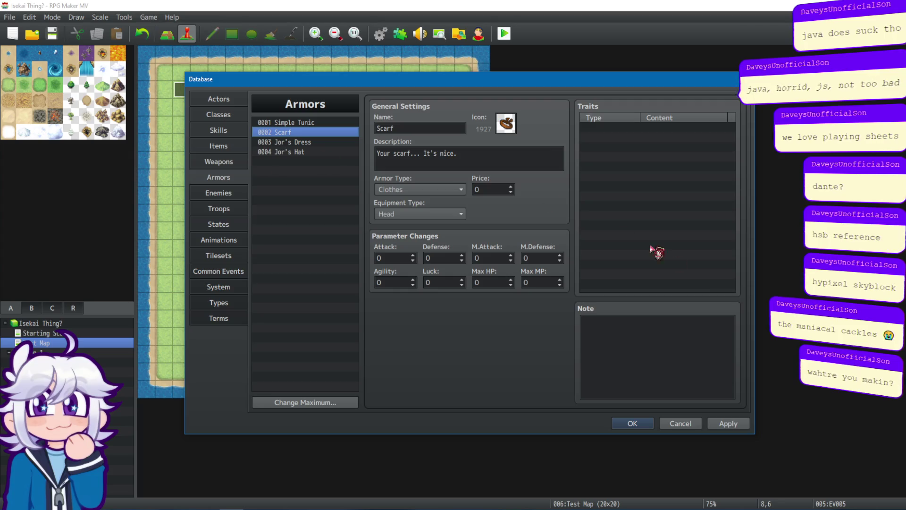
left_click(653, 424)
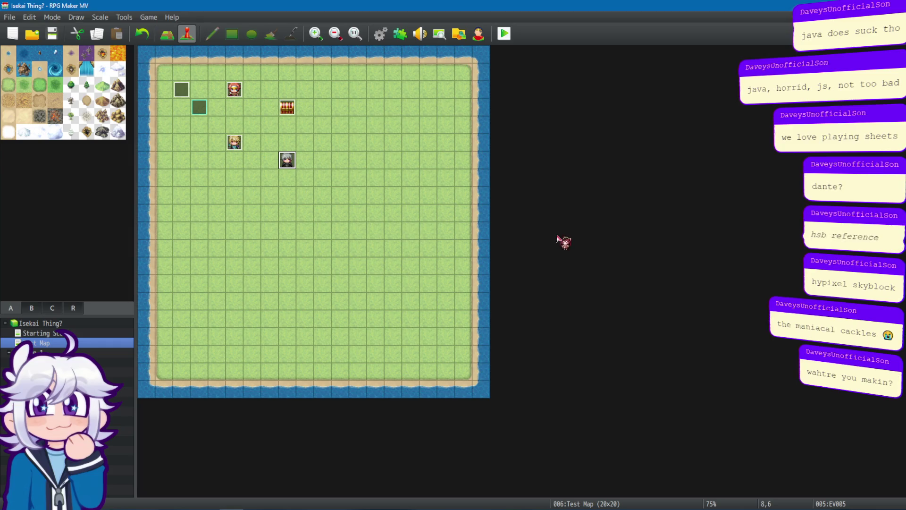
left_click(181, 90)
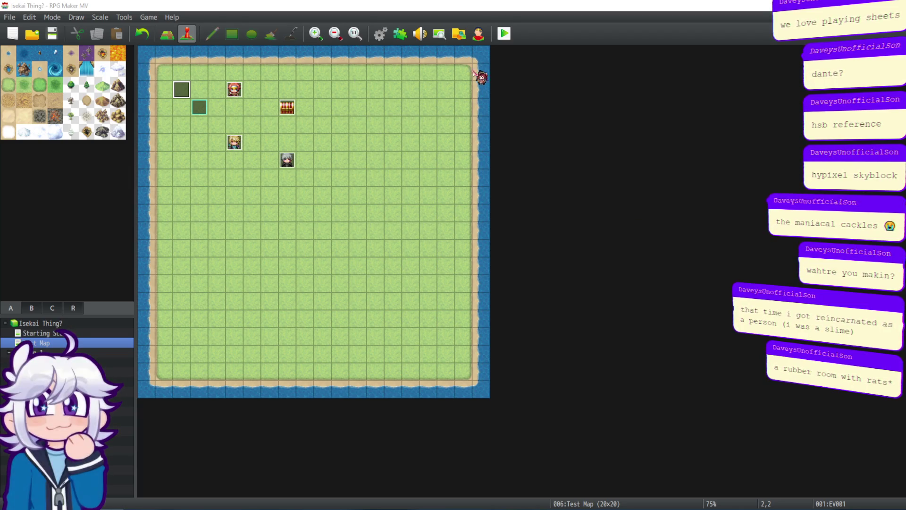
left_click(401, 34)
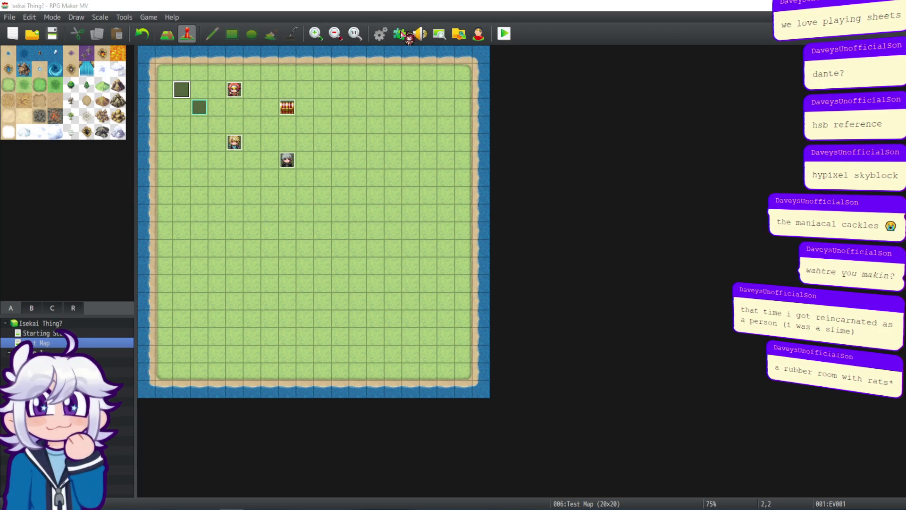
scroll(656, 156, "down", 7)
mouse_move(652, 241)
left_mouse_down()
mouse_move(653, 201)
mouse_move(659, 304)
left_mouse_up()
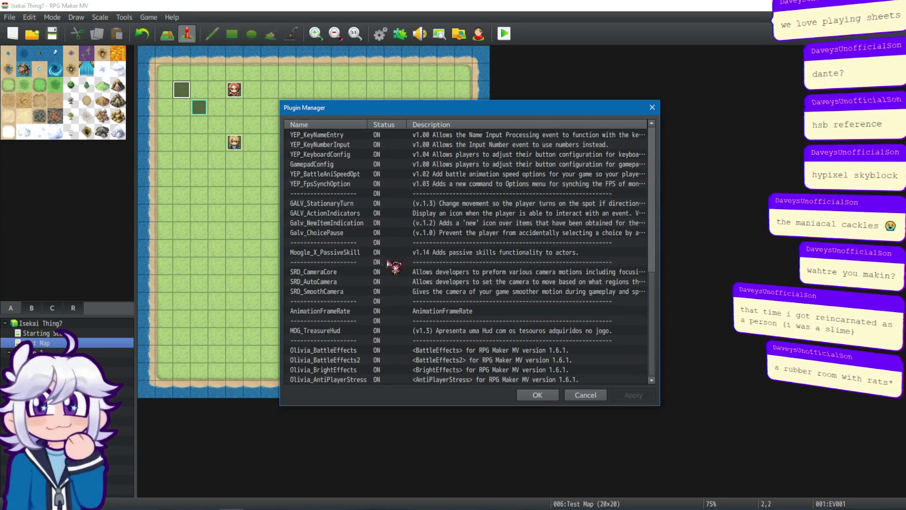
left_click(354, 221)
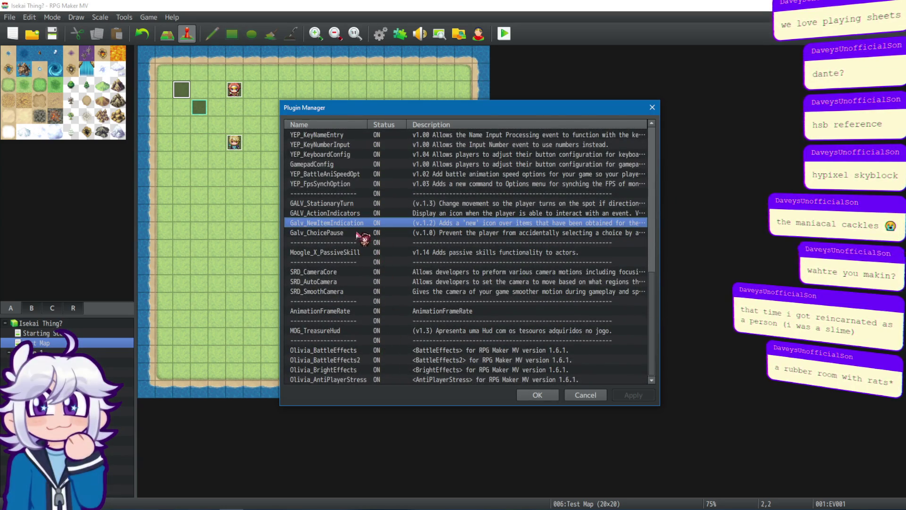
left_click(349, 213)
scroll(354, 229, "down", 1)
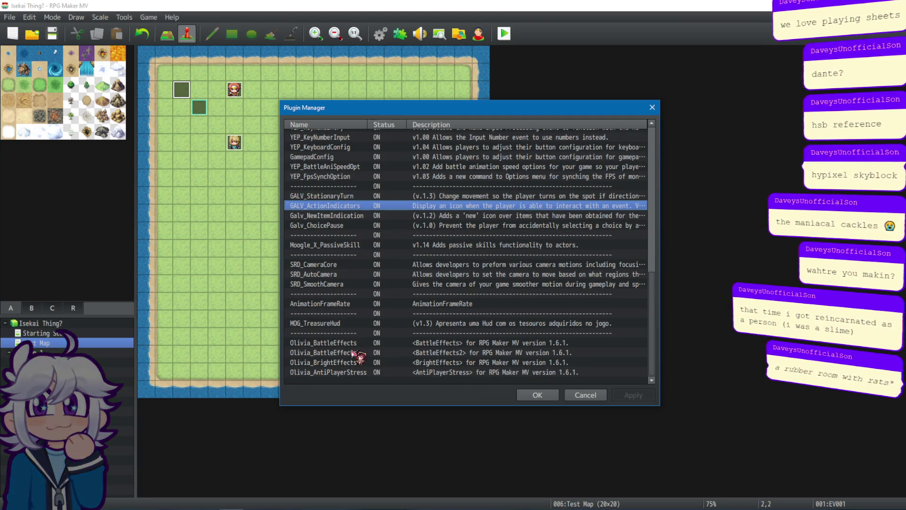
double_click(361, 328)
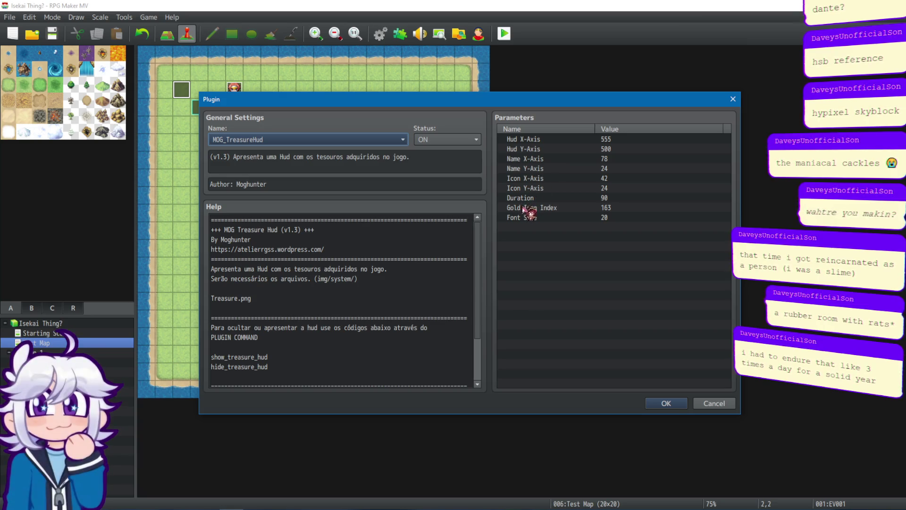
left_click(619, 143)
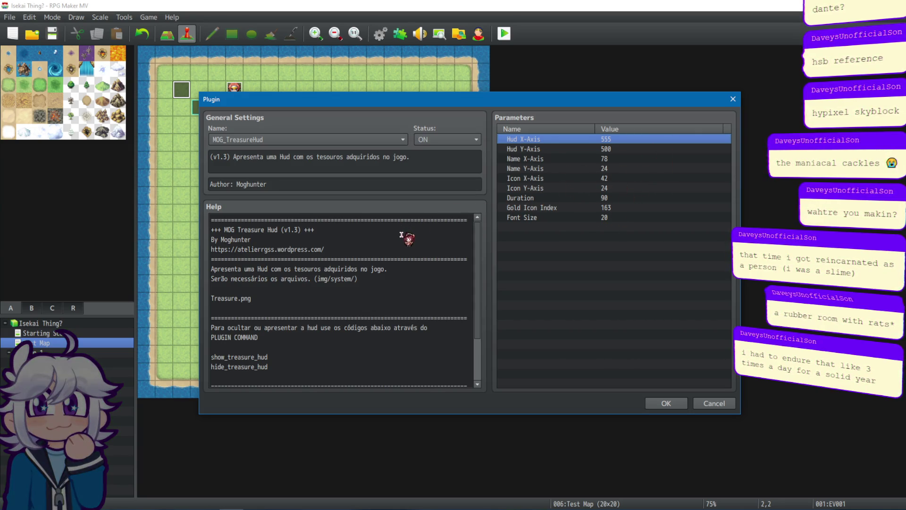
scroll(410, 243, "down", 2)
scroll(425, 257, "up", 2)
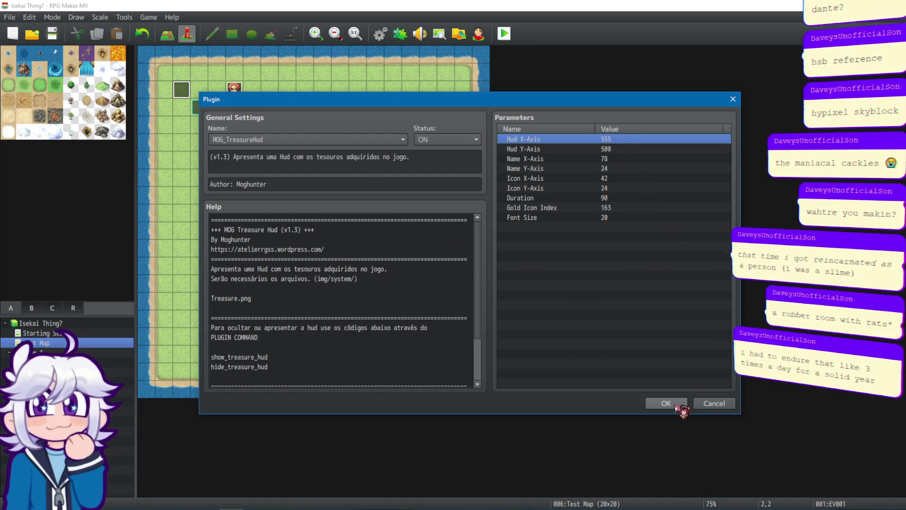
left_click(676, 406)
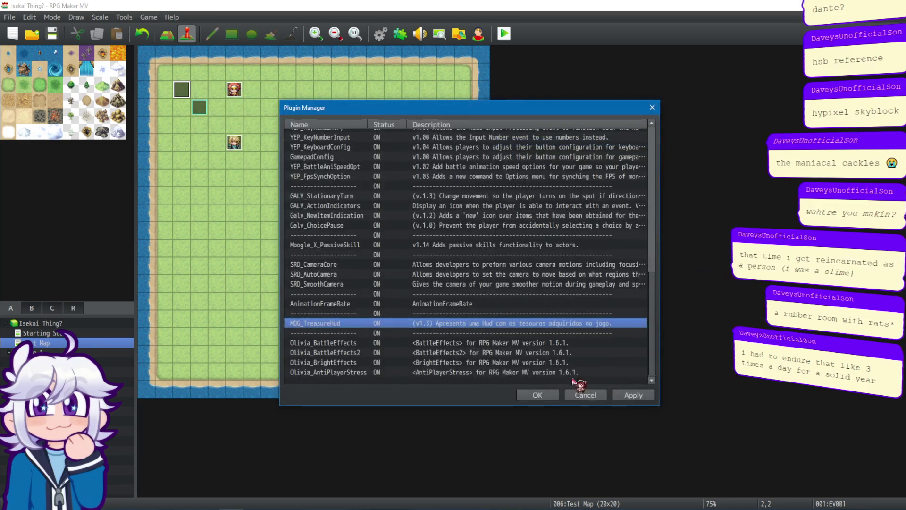
left_click(538, 401)
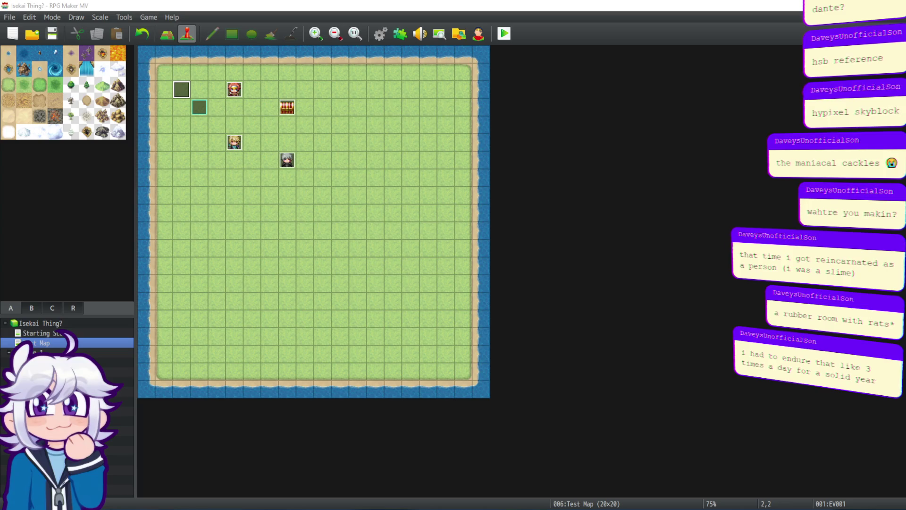
key("ctrl+r")
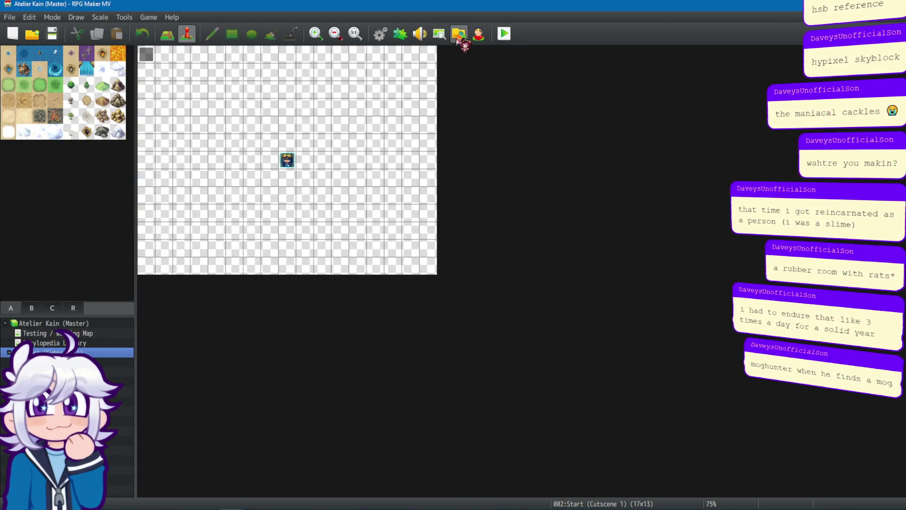
Step: View MOG_TreasureHud's settings in Atelier Kain, then return to the Isekai Thing? project window
left_click(400, 34)
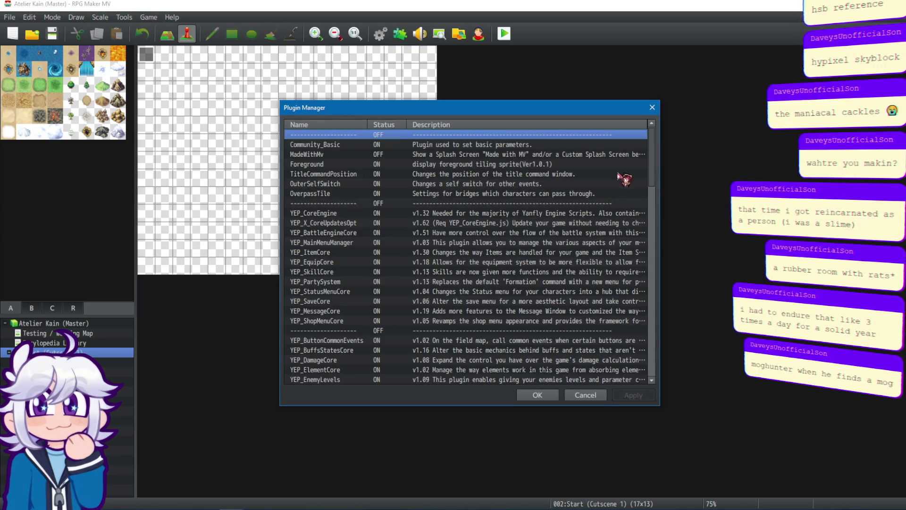
left_click_drag(651, 160, 651, 327)
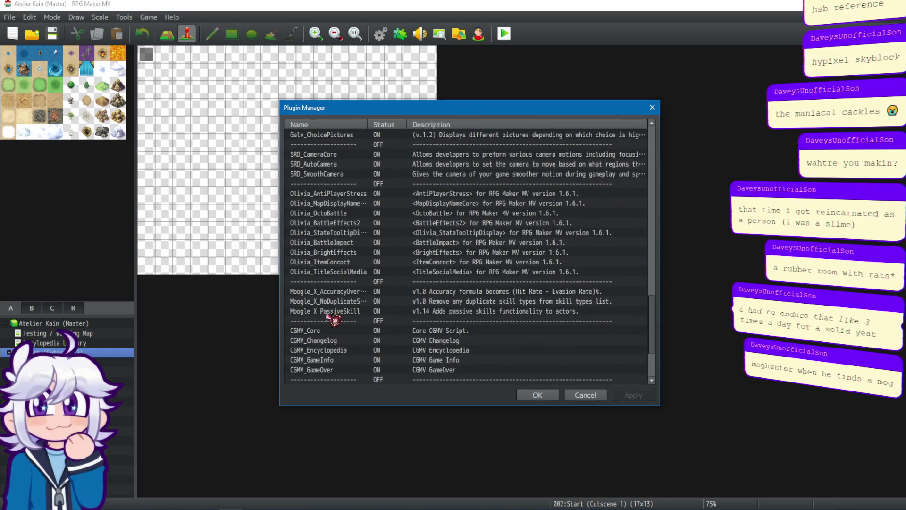
scroll(330, 315, "down", 3)
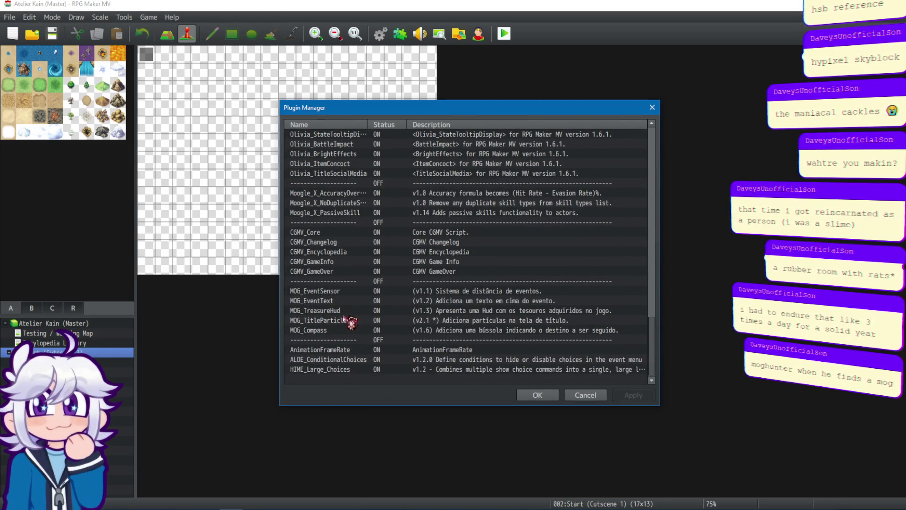
double_click(344, 311)
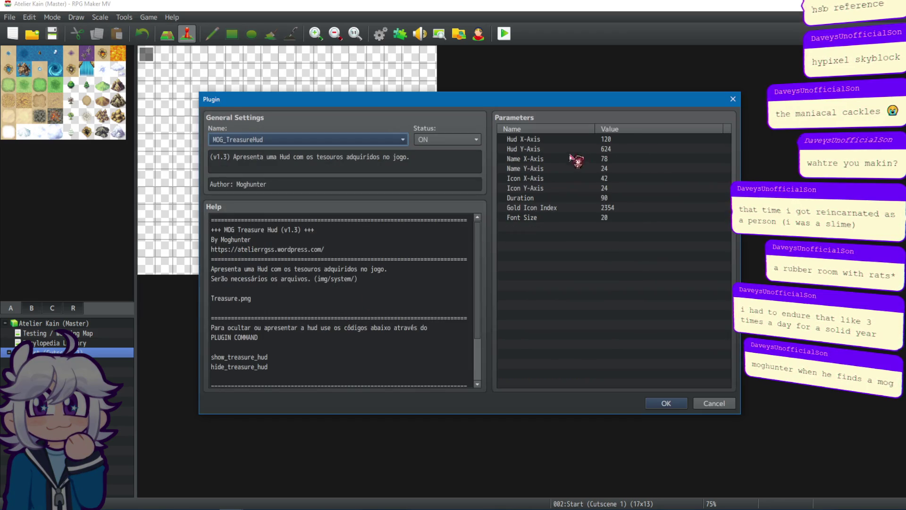
mouse_move(231, 507)
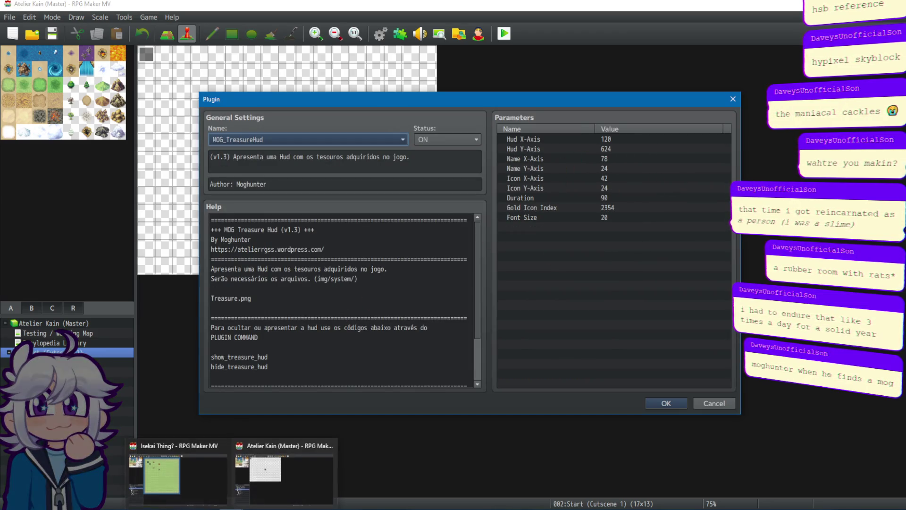
left_click(193, 475)
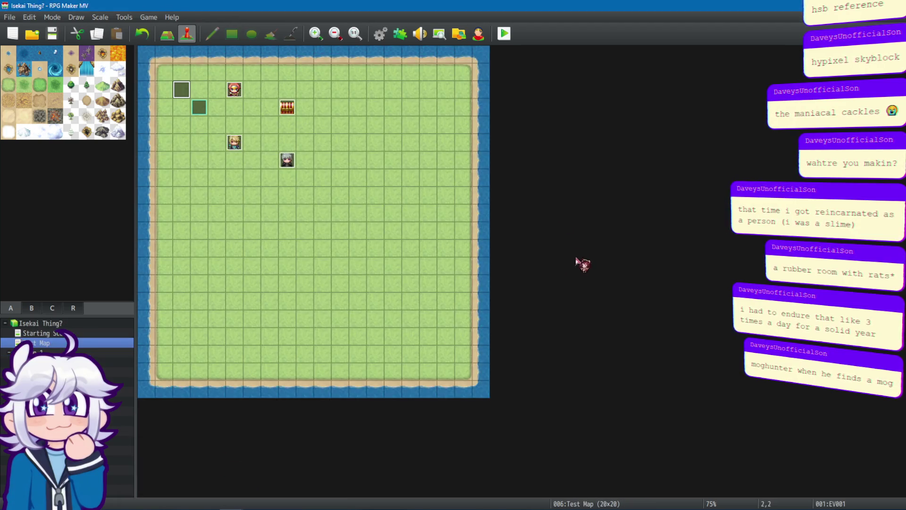
Step: In MOG_TreasureHud's parameters, set Hud X-Axis to 120 and Hud Y-Axis to 624
left_click(399, 34)
mouse_move(652, 187)
left_mouse_down()
mouse_move(652, 283)
mouse_move(631, 404)
left_mouse_up()
left_click(324, 330)
double_click(323, 330)
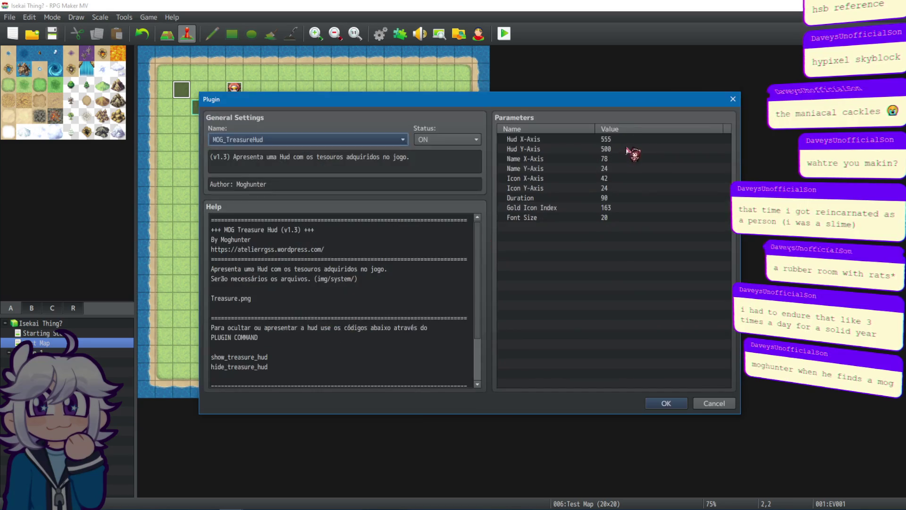
double_click(631, 140)
type("120")
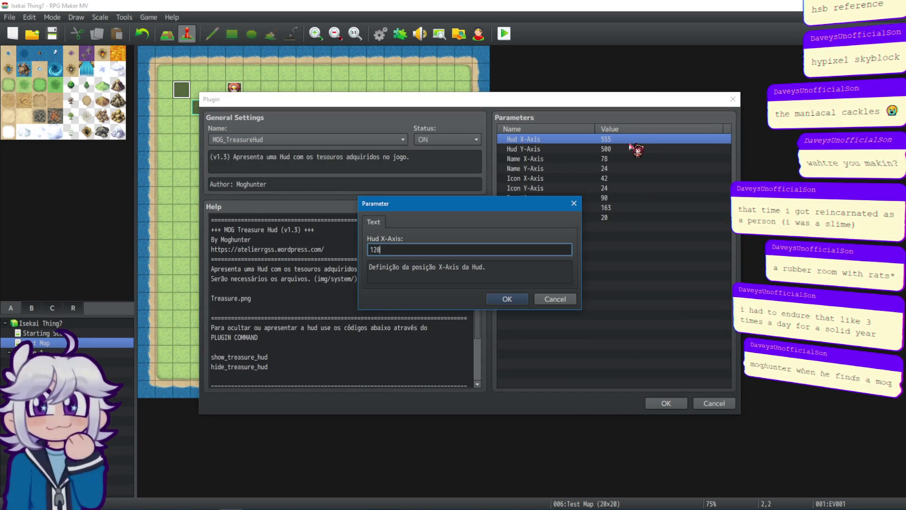
left_click(507, 299)
left_click(608, 149)
double_click(608, 149)
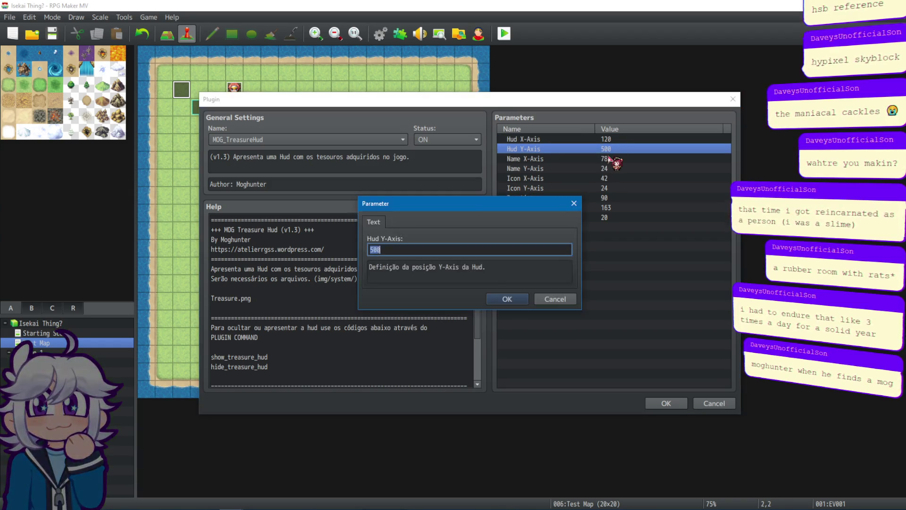
type("624")
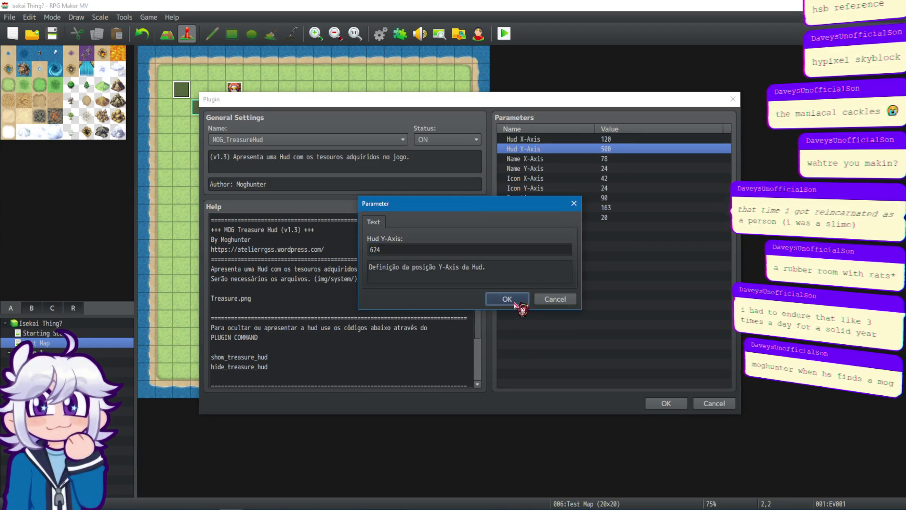
left_click(506, 299)
Step: Compare Name, Icon and Duration values against Atelier Kain's MOG_TreasureHud settings
left_click(283, 469)
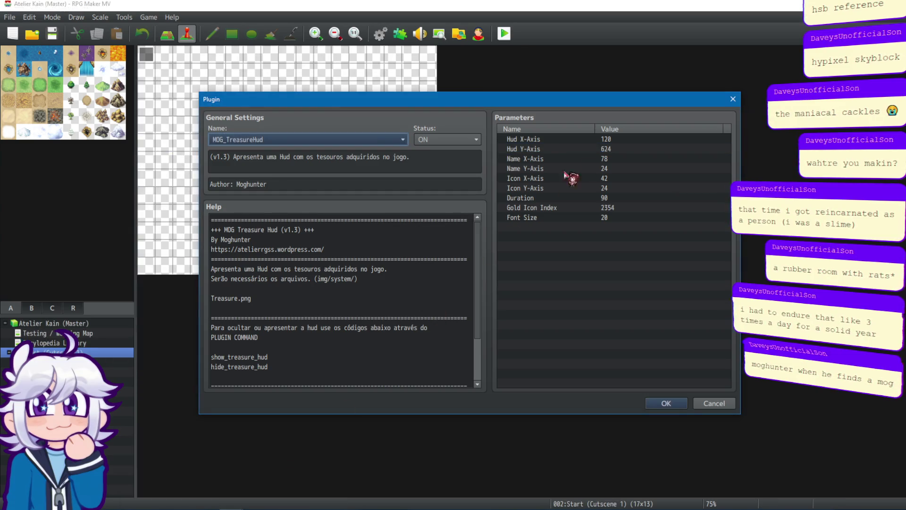
left_click(626, 160)
left_click(622, 169)
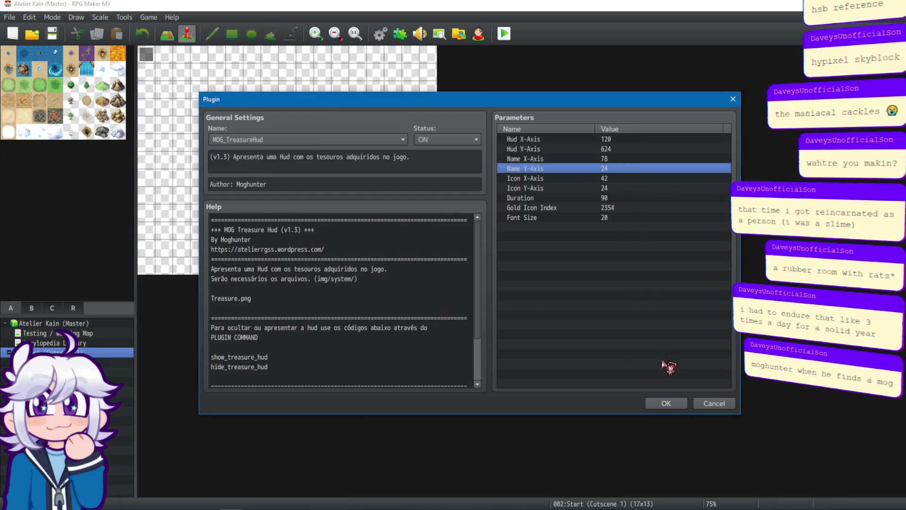
left_click(676, 403)
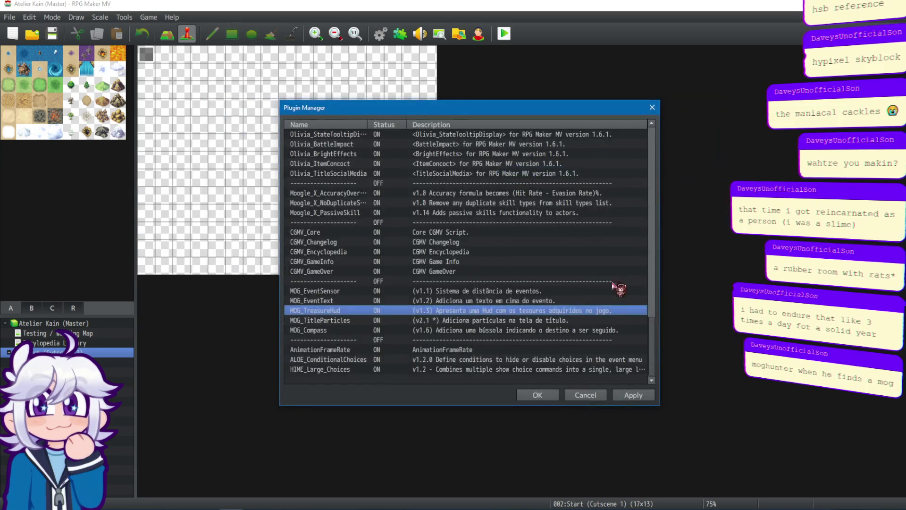
double_click(580, 311)
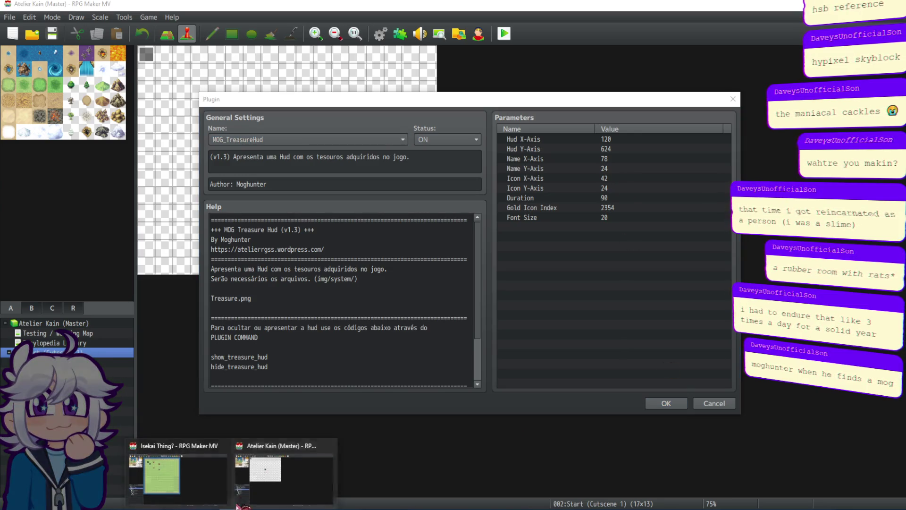
left_click(255, 453)
left_click(619, 168)
left_click(615, 188)
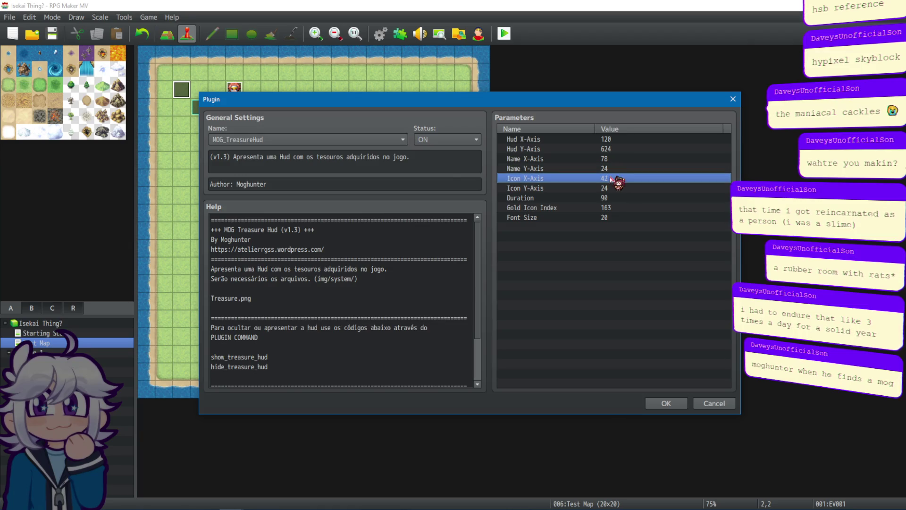
left_click(618, 198)
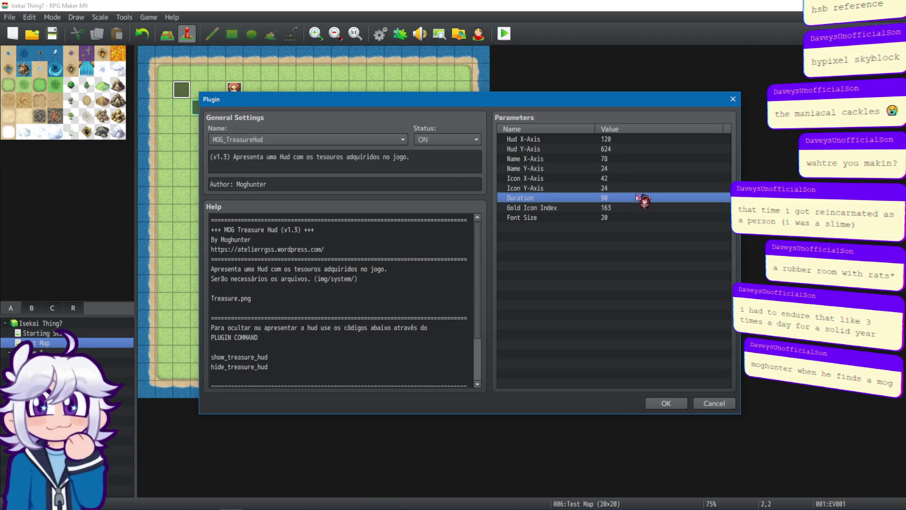
left_click(232, 502)
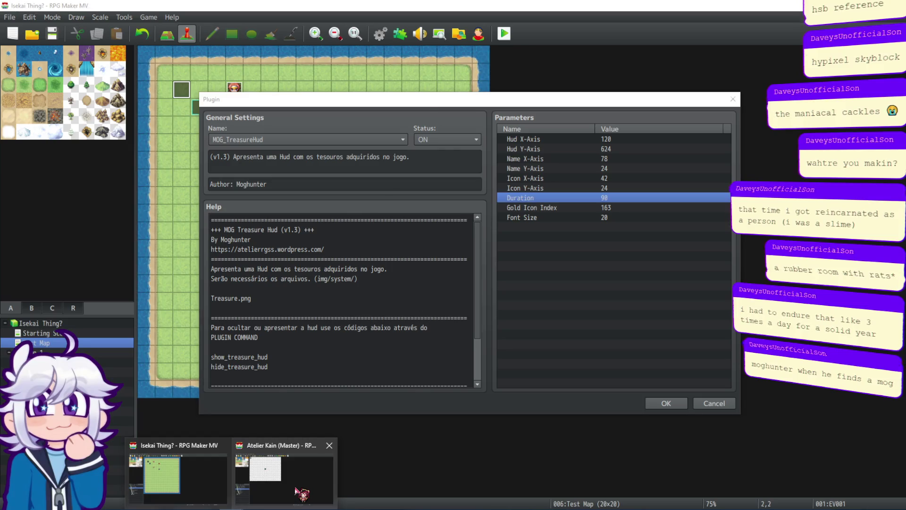
left_click(295, 488)
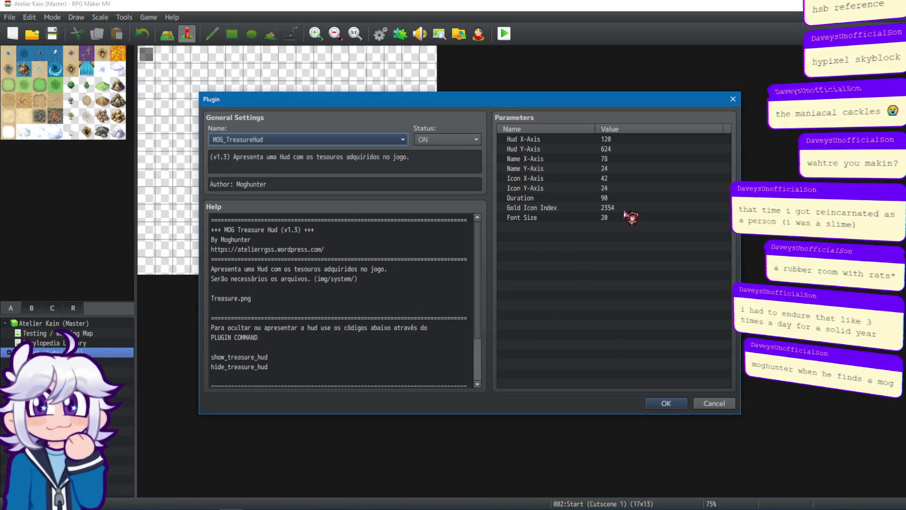
left_click(231, 503)
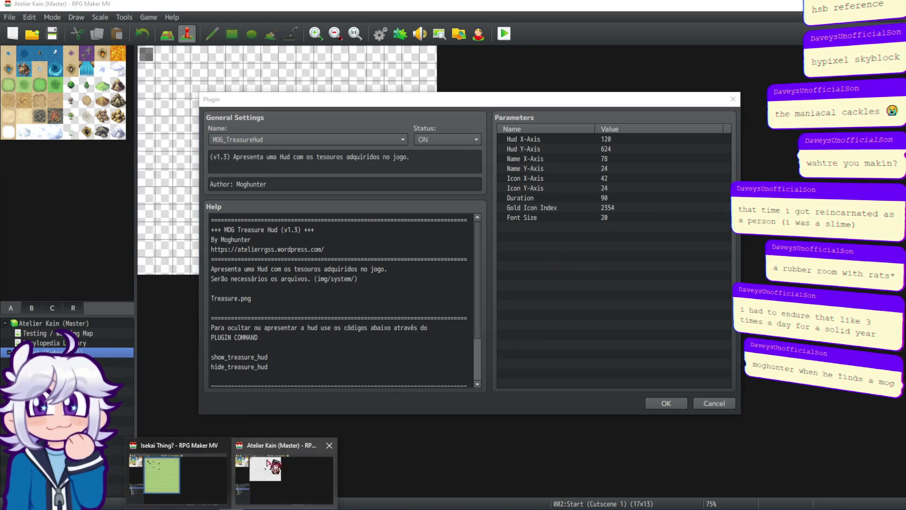
Step: Set Gold Icon Index to 2354 and close the plugin settings, keeping the changes
left_click(179, 467)
double_click(621, 208)
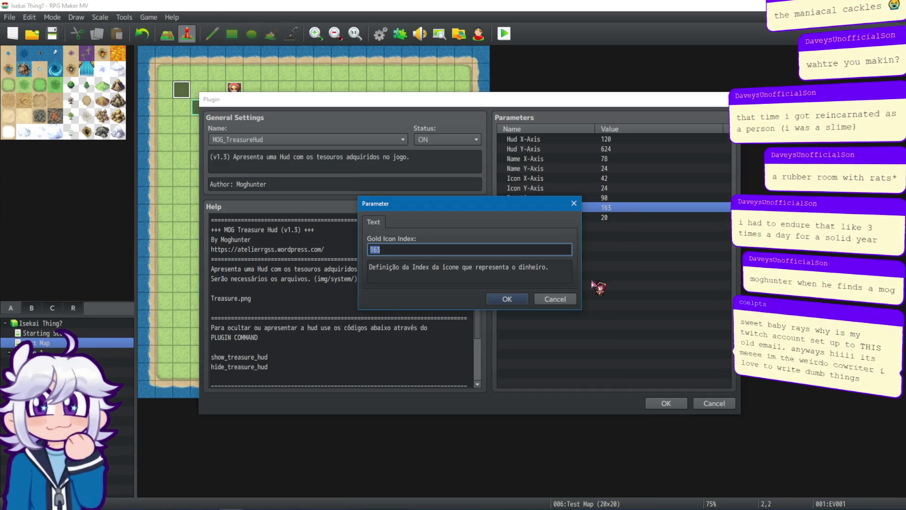
type("2354")
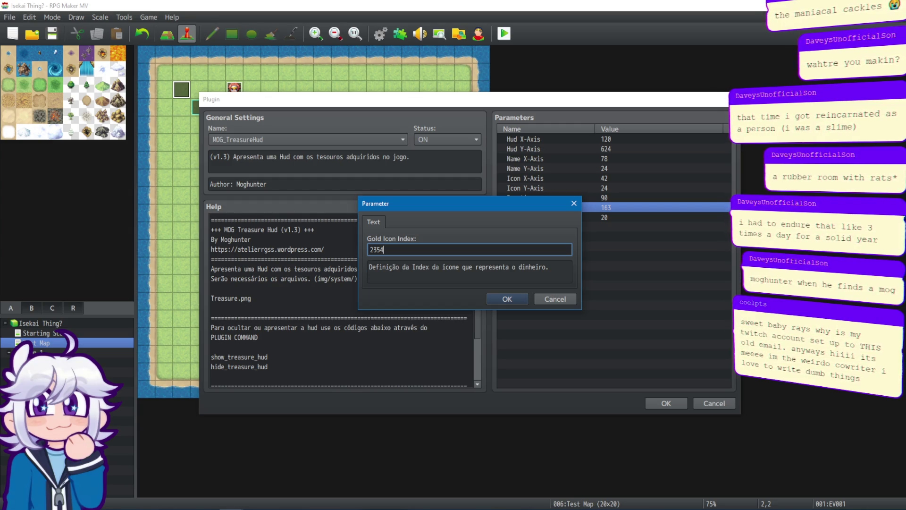
left_click(509, 298)
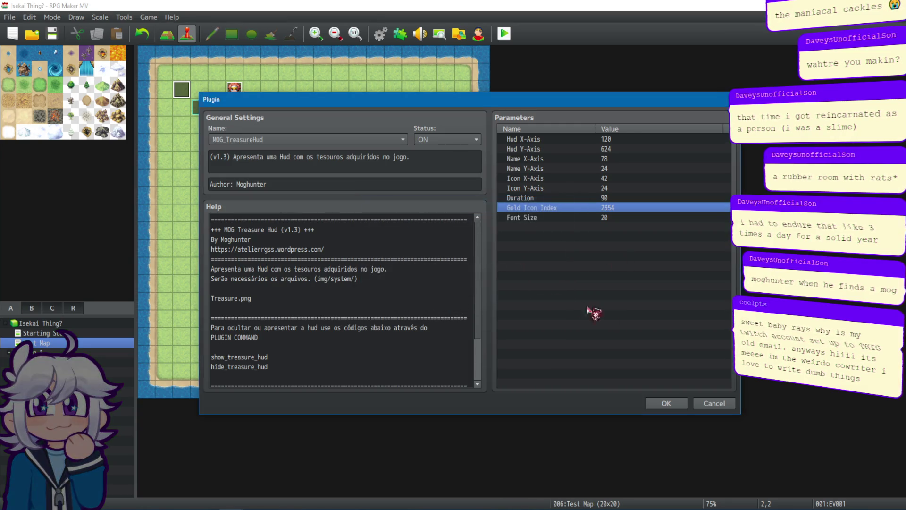
left_click(670, 403)
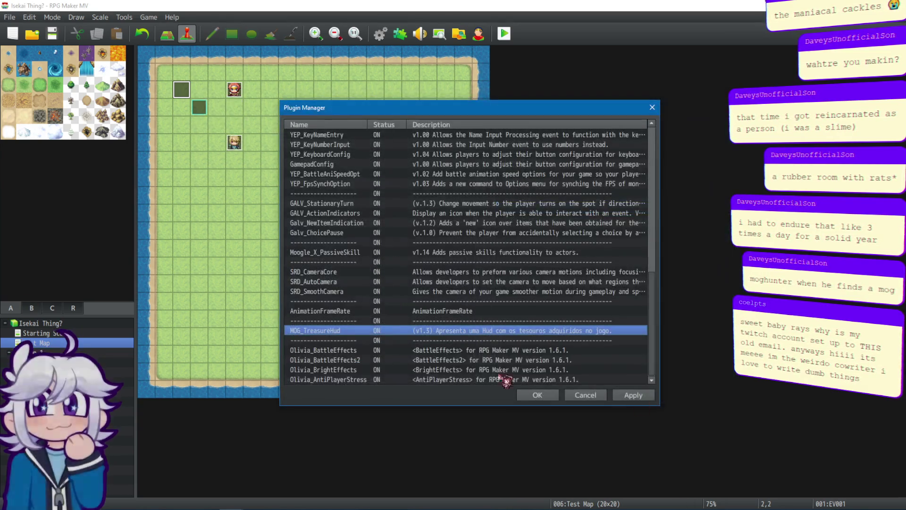
left_click(625, 397)
left_click(548, 399)
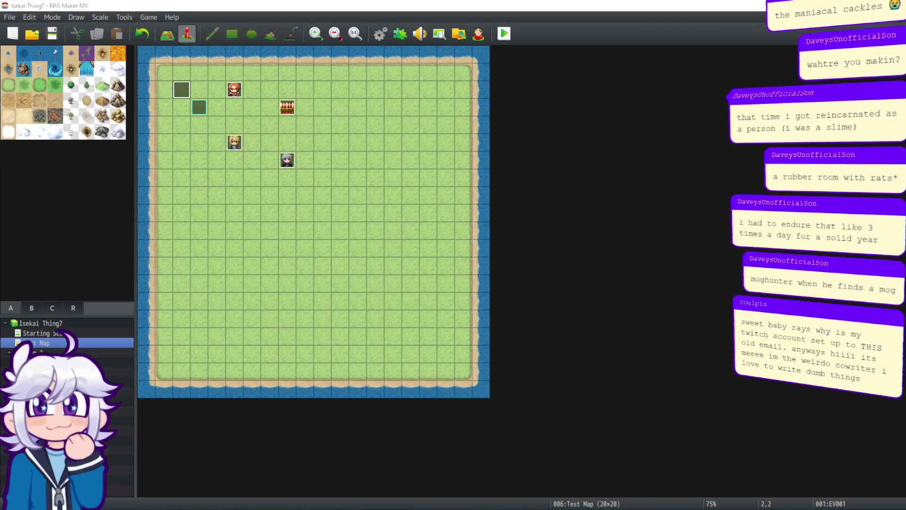
Step: Save and playtest, open the chest to see the Vitalily pickup popup, then quit with Alt+F4
left_click(504, 33)
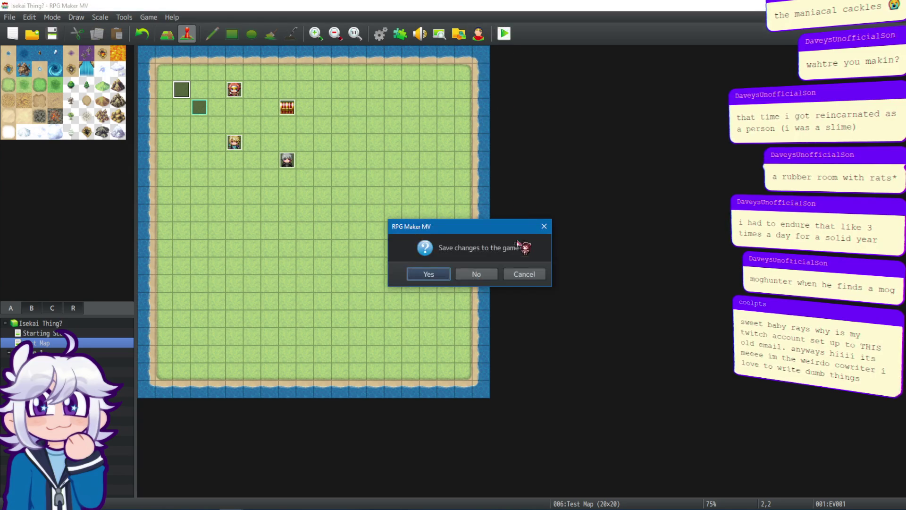
left_click(437, 276)
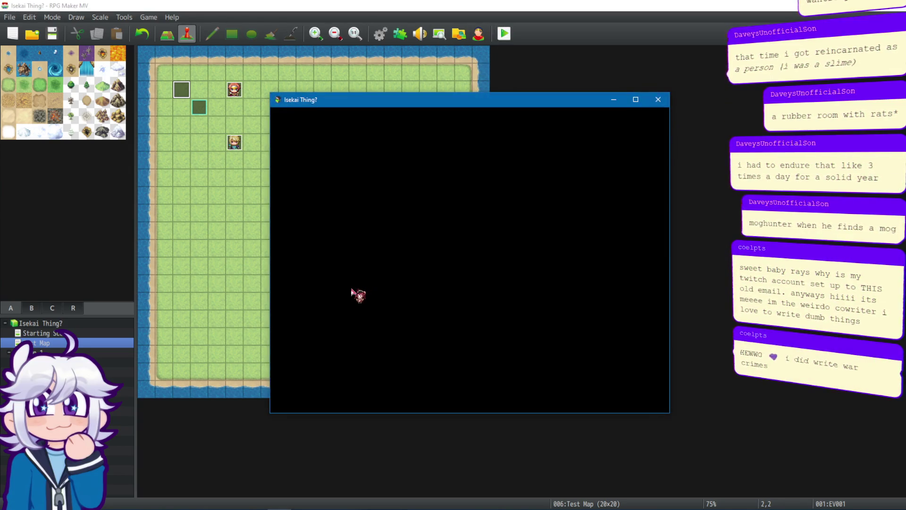
key("Return")
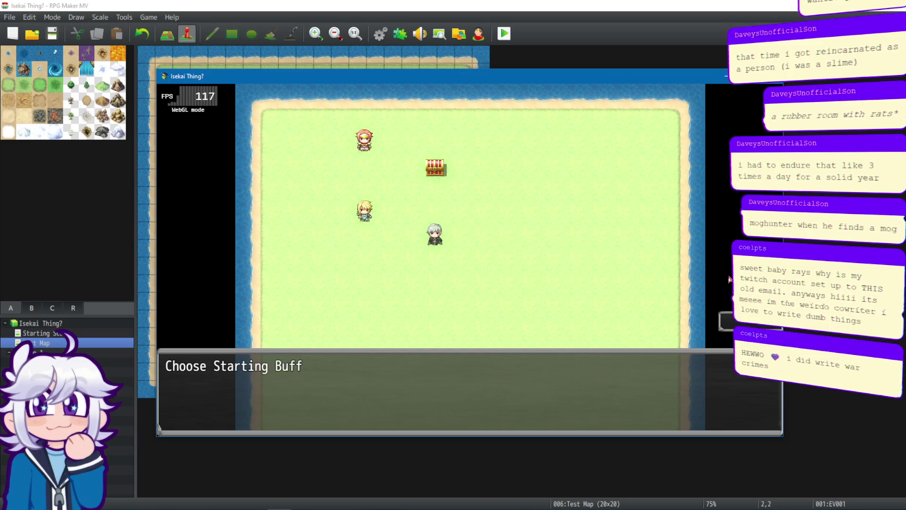
key("Return")
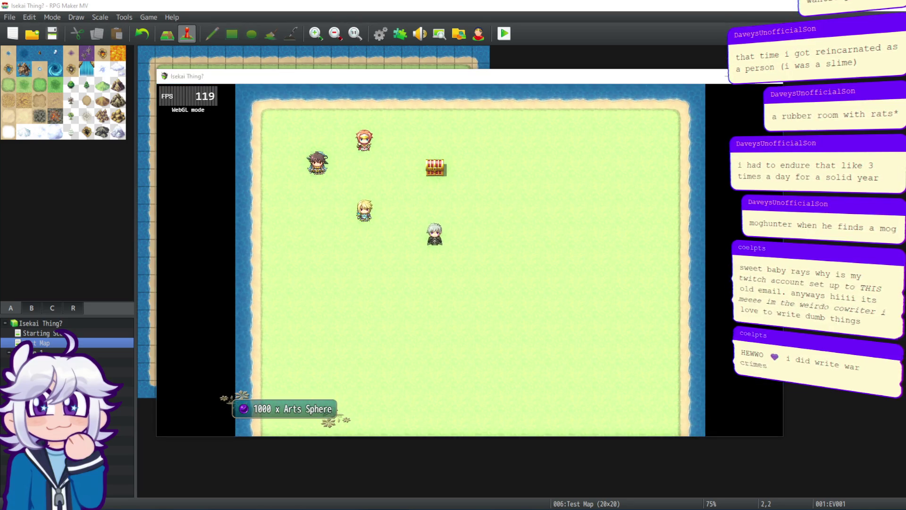
left_click(317, 376)
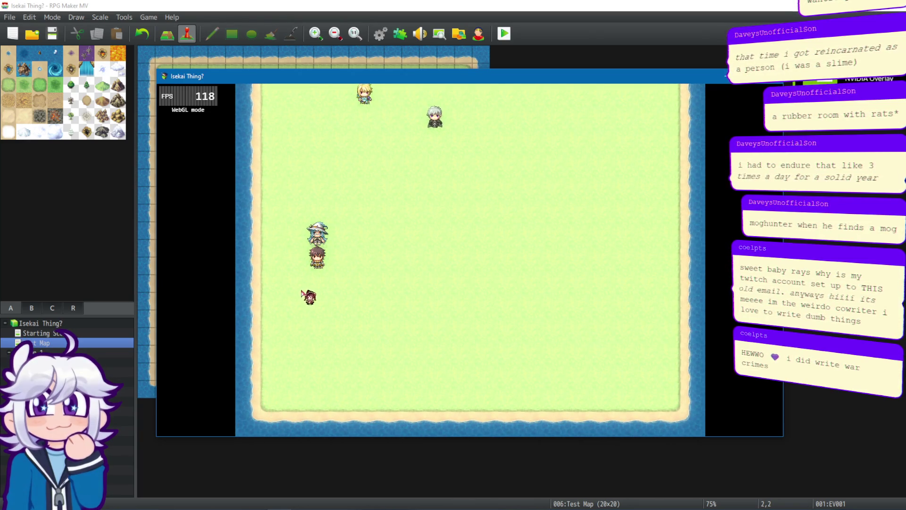
left_click(341, 142)
left_click(431, 136)
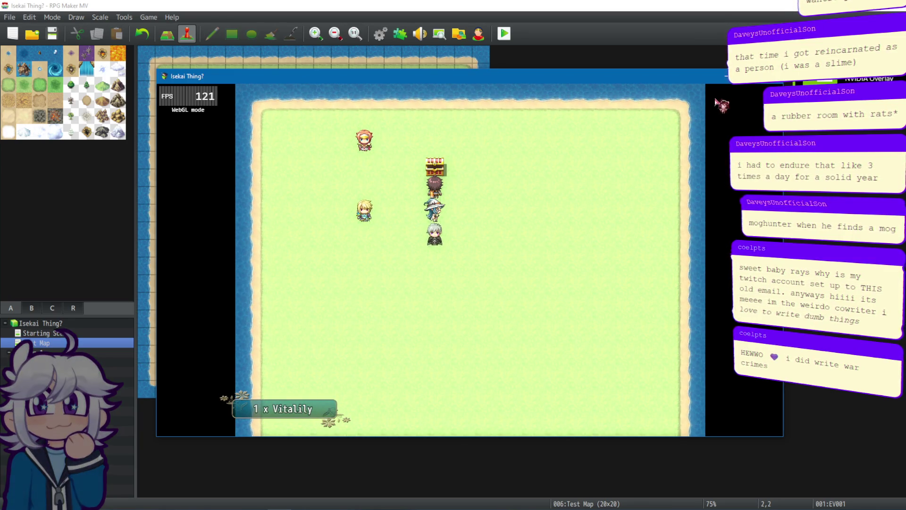
key("alt+F4")
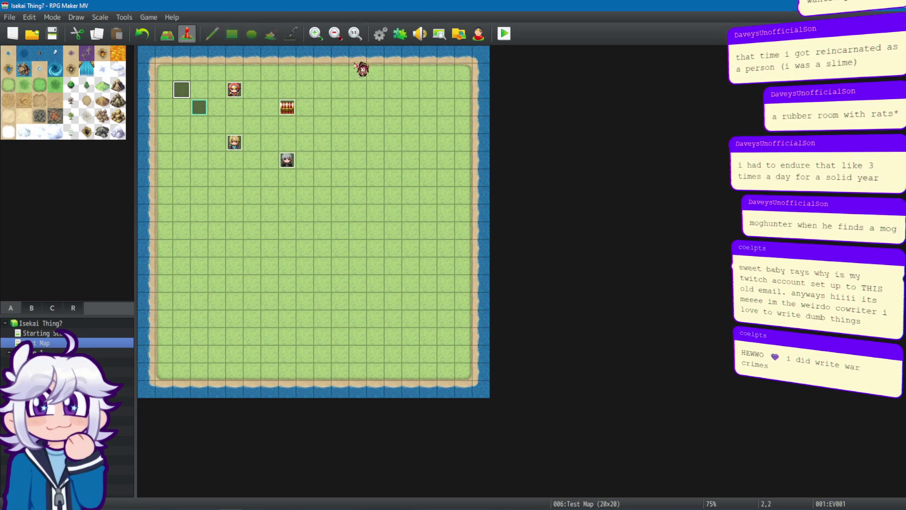
Step: Open the Database's Items list and select the 0001 Vitalily item
left_click(380, 33)
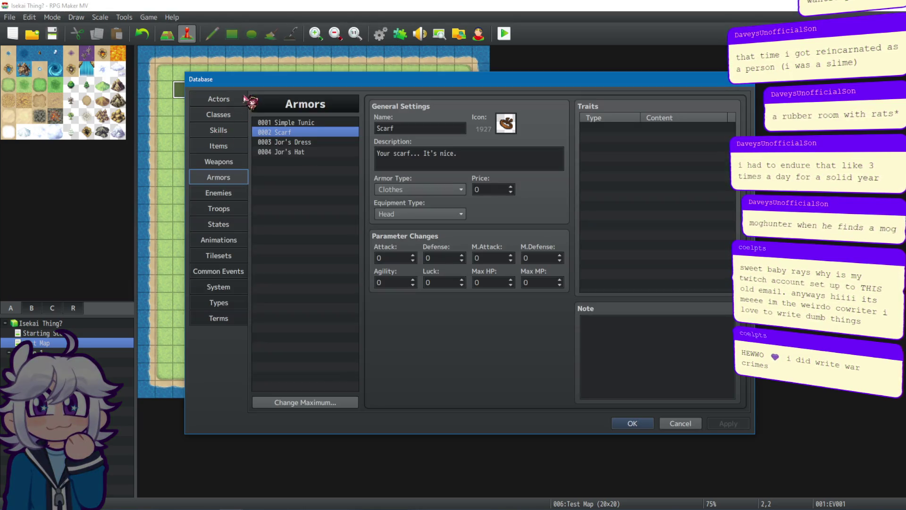
left_click(238, 129)
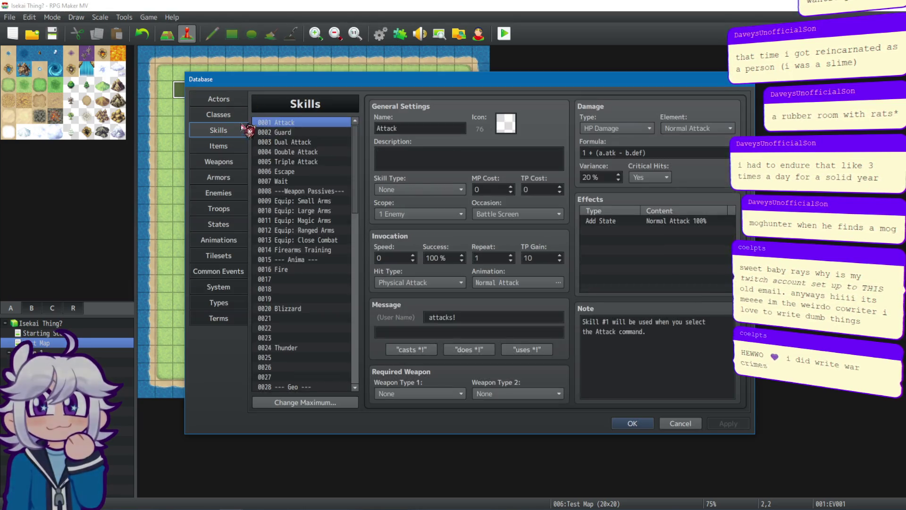
left_click(238, 149)
left_click(257, 142)
left_click(283, 124)
left_click(295, 162)
left_click(300, 124)
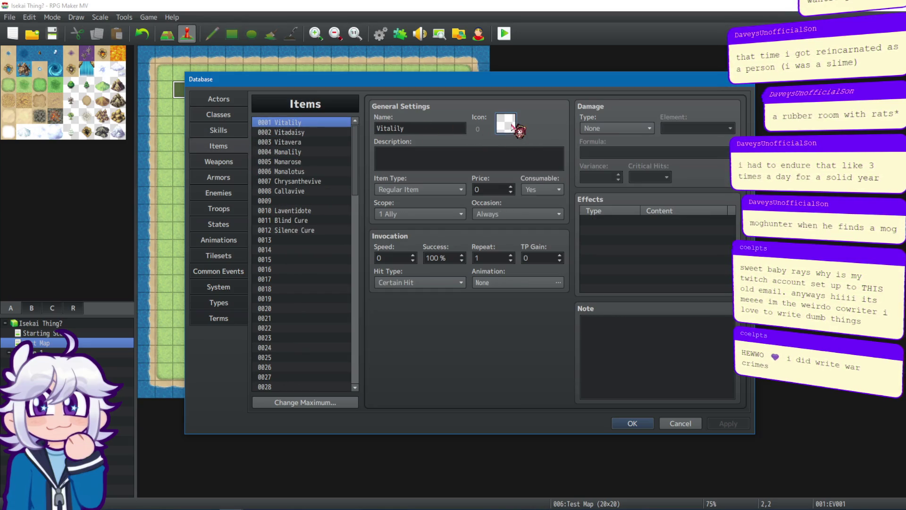
Step: Give Vitalily a green potion icon from the POTIONS section, then glance at Vitadaisy and Manalily
double_click(500, 129)
scroll(598, 226, "down", 3)
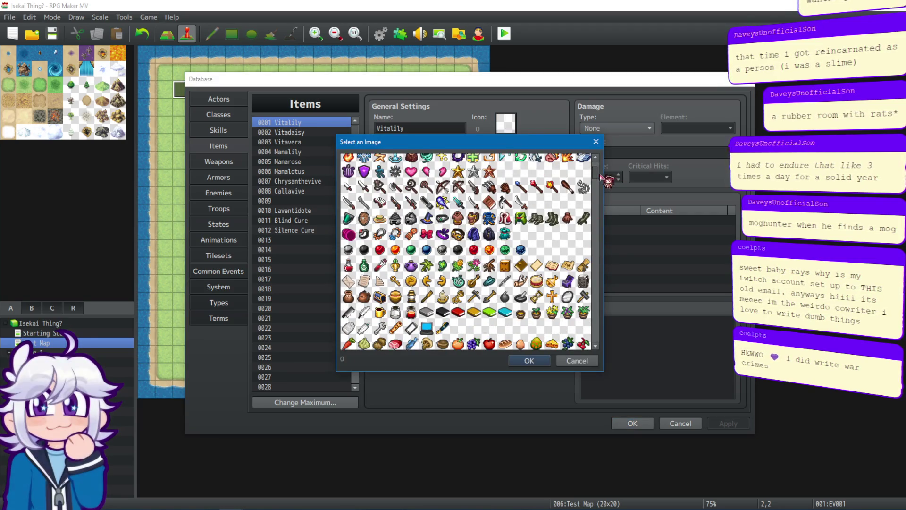
scroll(598, 178, "down", 10)
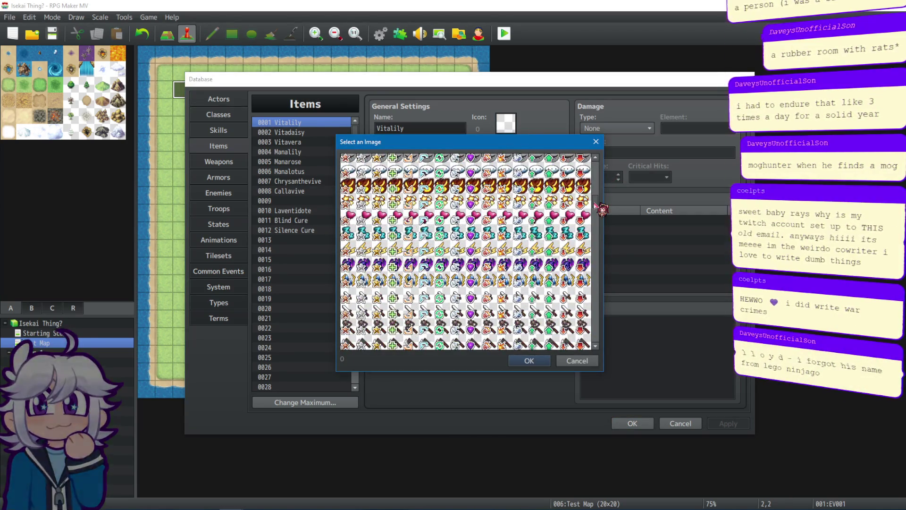
scroll(598, 208, "down", 2)
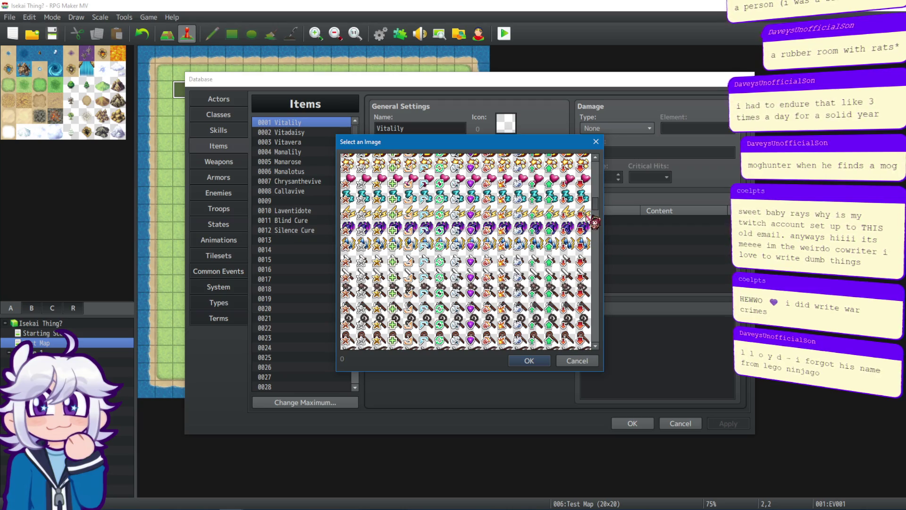
left_click_drag(591, 218, 596, 303)
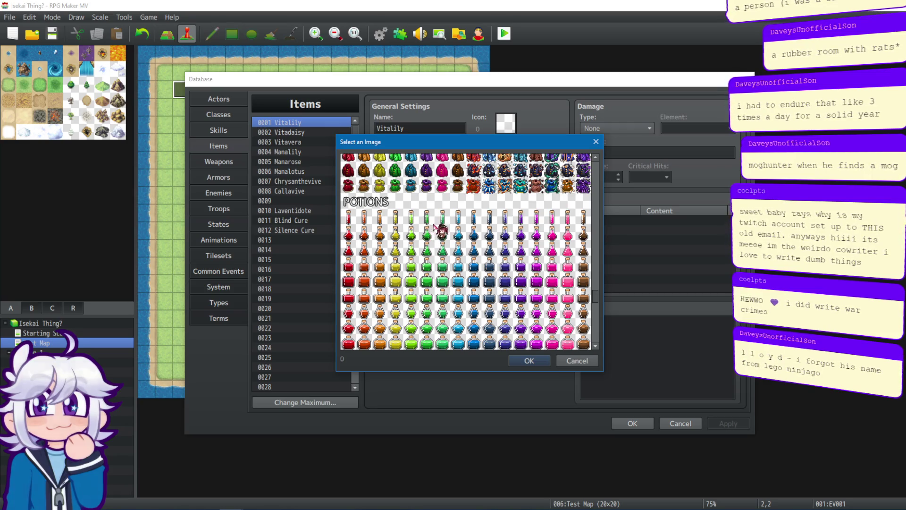
left_click(414, 217)
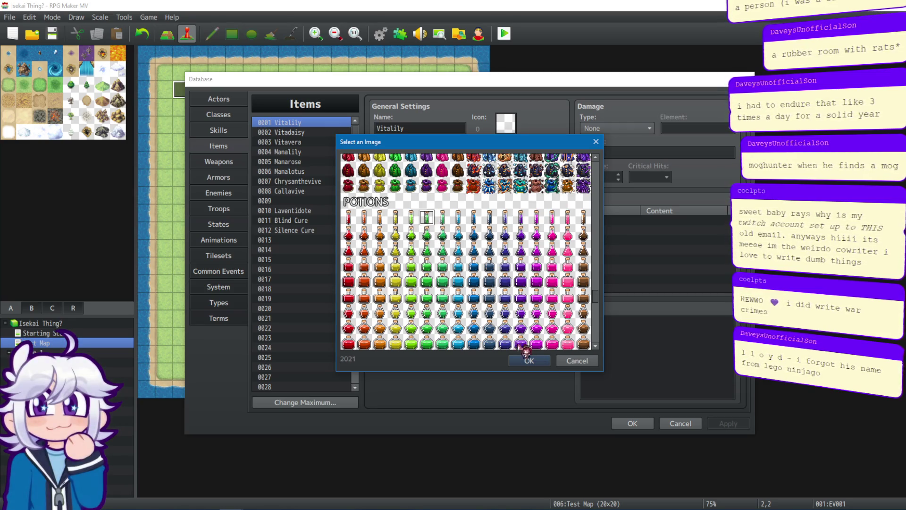
left_click(536, 361)
left_click(307, 133)
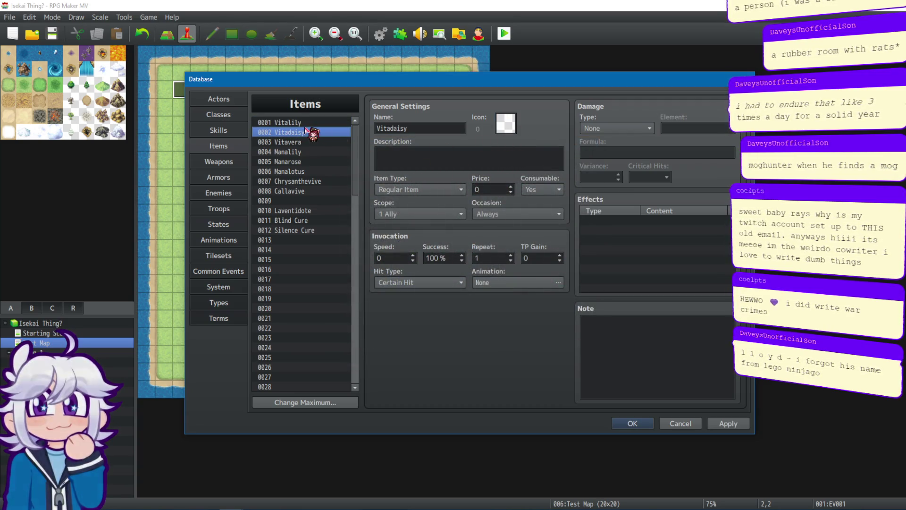
left_click(297, 151)
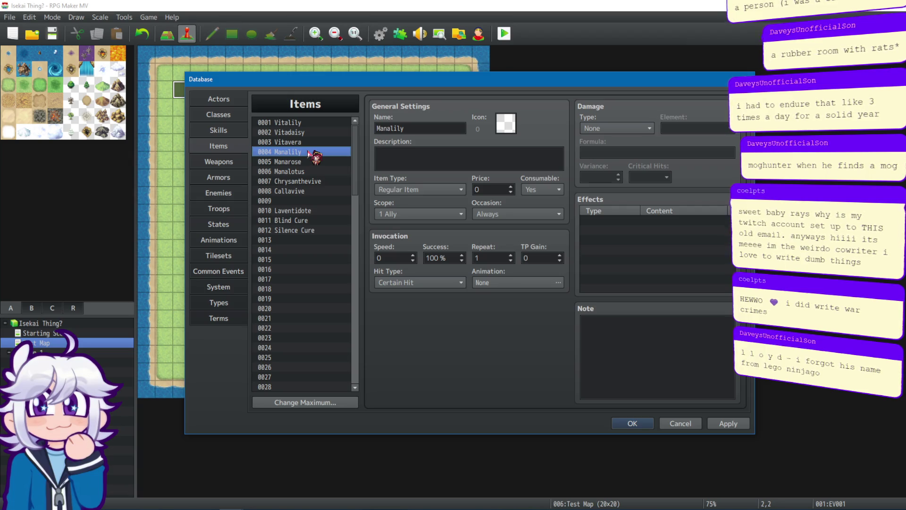
left_click(316, 123)
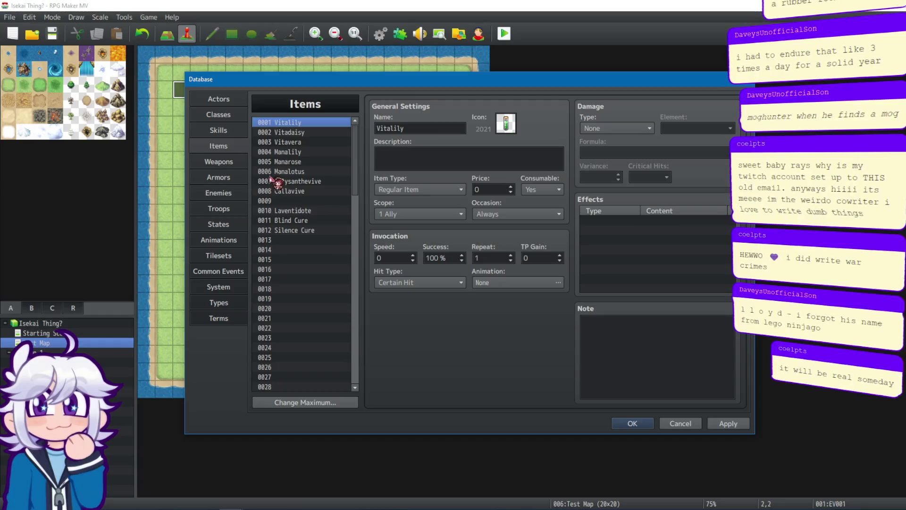
left_click(286, 132)
left_click(307, 122)
left_click(311, 141)
left_click(316, 132)
left_click(316, 123)
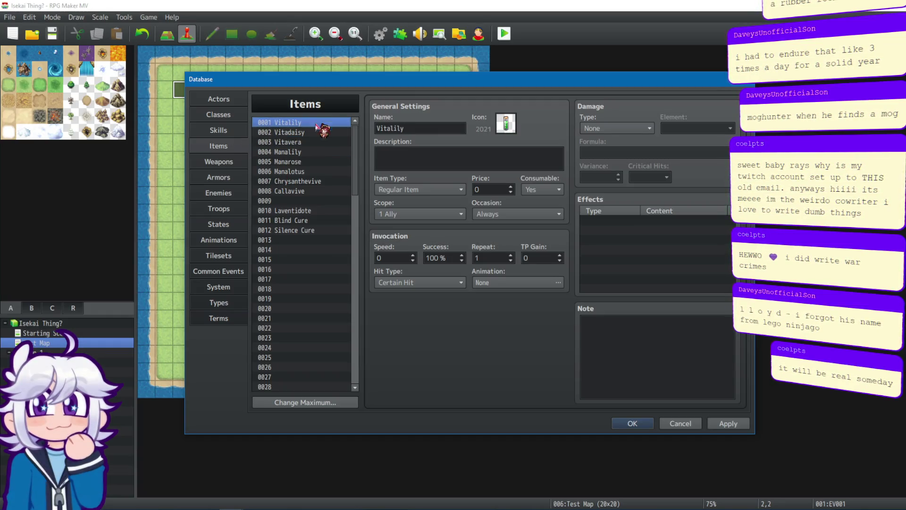
left_click(314, 162)
left_click(313, 151)
left_click(311, 161)
left_click(307, 171)
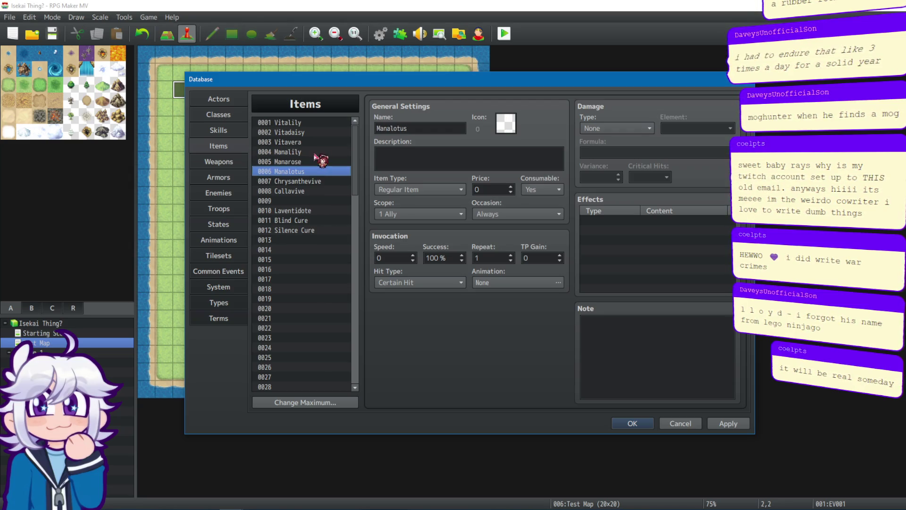
left_click(289, 124)
left_click(297, 132)
left_click(314, 142)
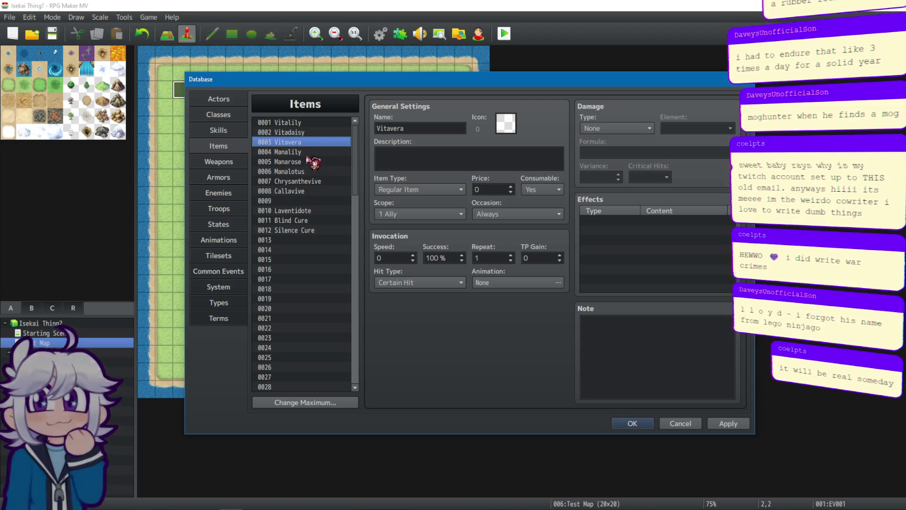
left_click(310, 151)
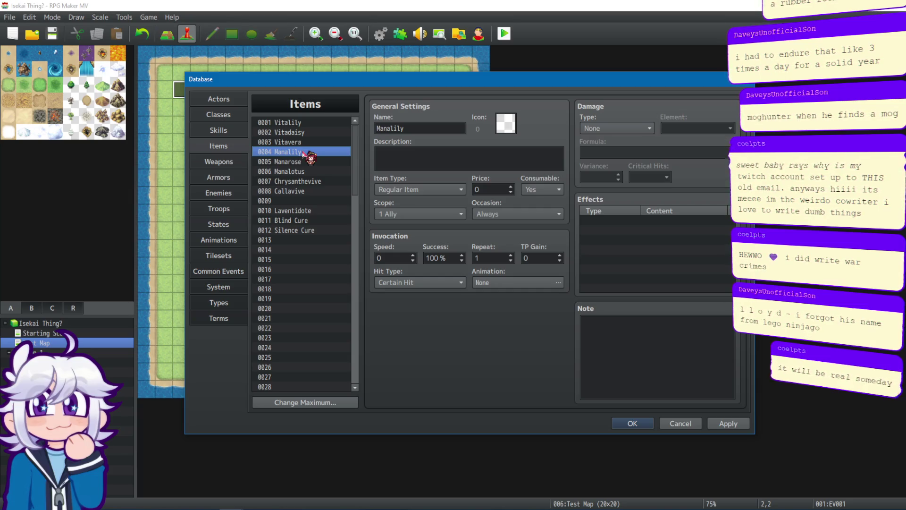
left_click(313, 122)
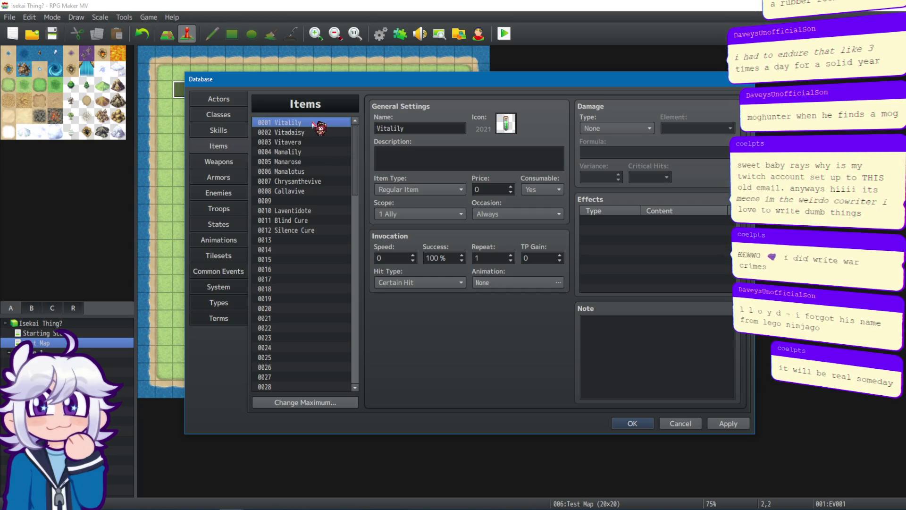
left_click(304, 152)
left_click(304, 161)
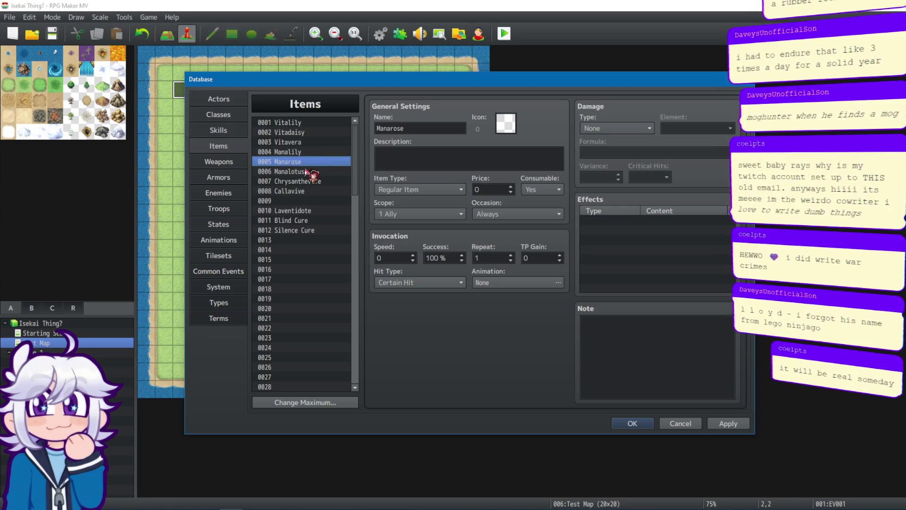
left_click(306, 171)
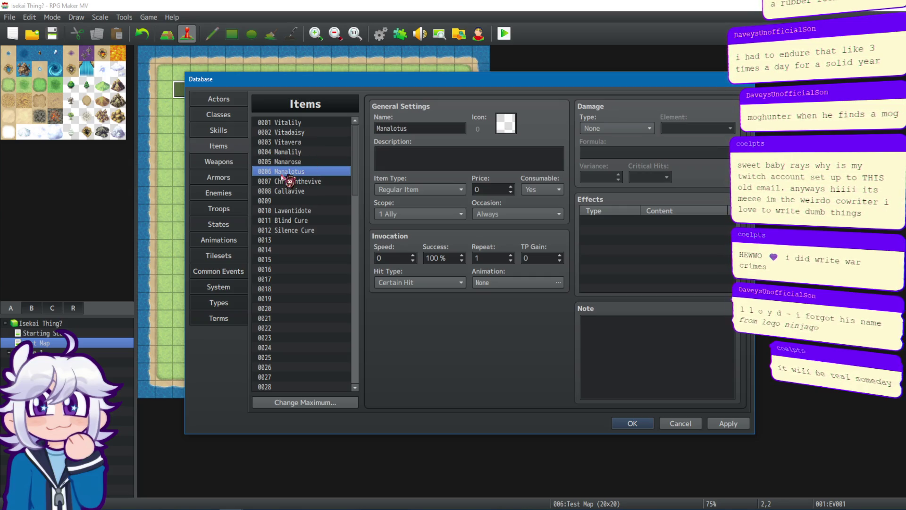
left_click(302, 182)
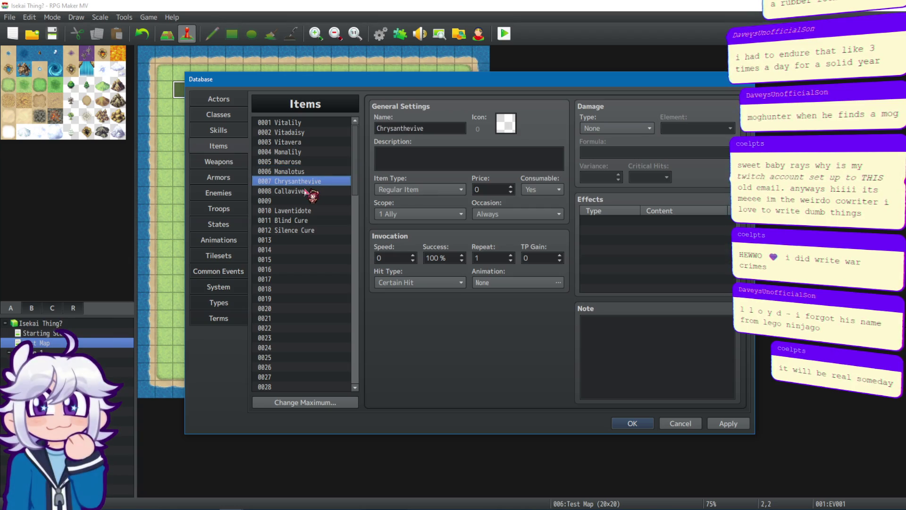
left_click(304, 190)
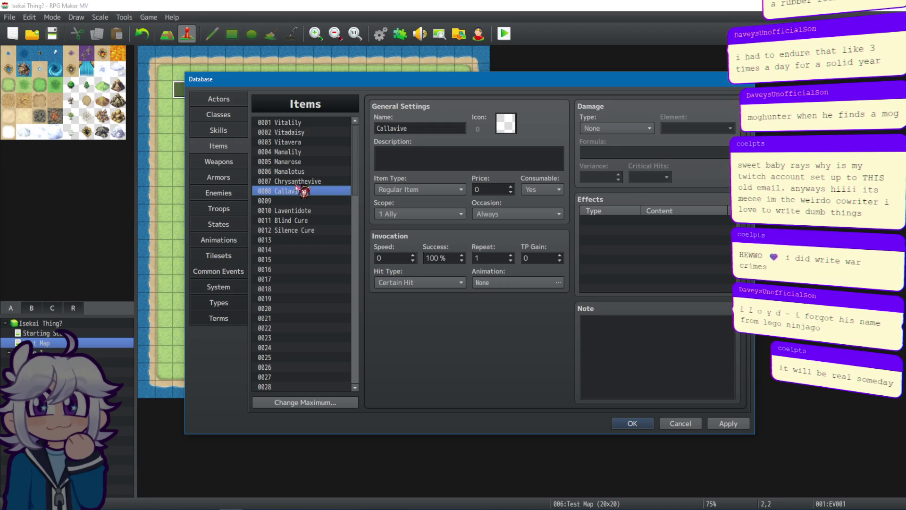
left_click(299, 181)
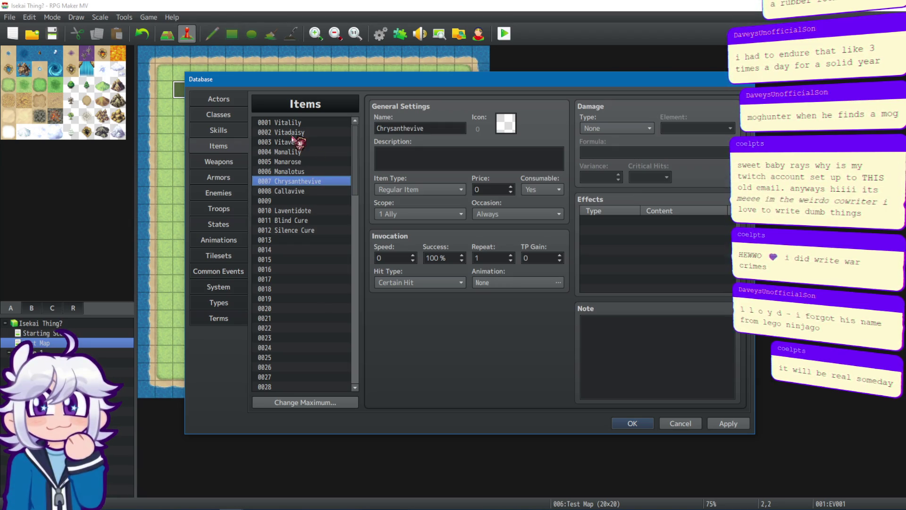
left_click(308, 190)
left_click(308, 184)
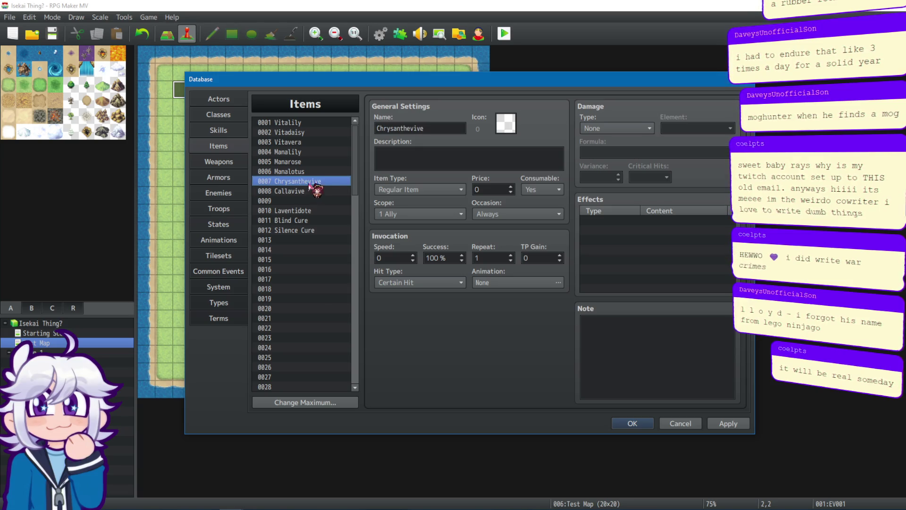
left_click(295, 122)
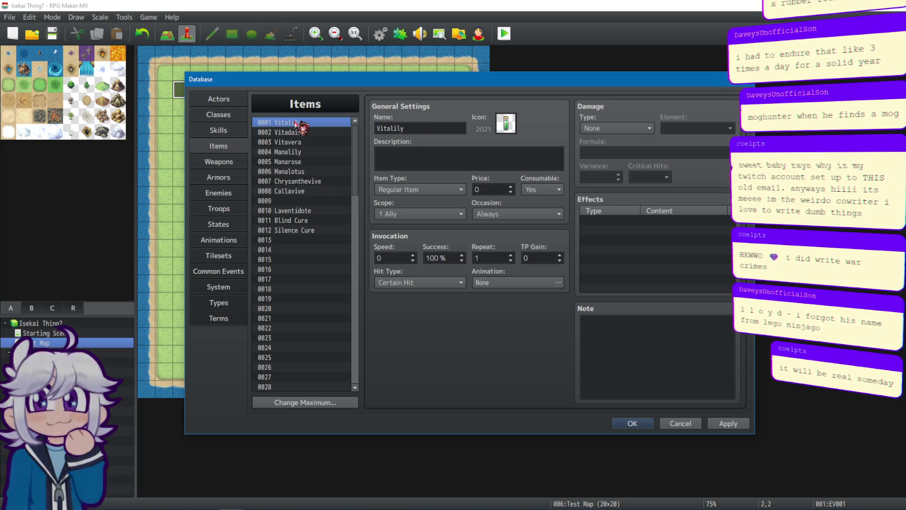
left_click(316, 133)
Step: Give Vitadaisy a green potion icon
double_click(506, 124)
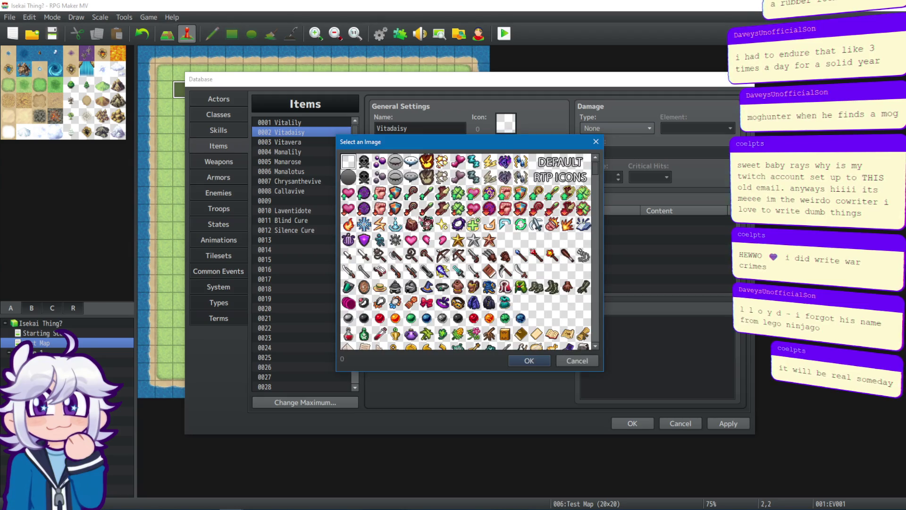
scroll(472, 224, "down", 2)
scroll(601, 184, "down", 2)
mouse_move(596, 180)
left_mouse_down()
mouse_move(593, 246)
mouse_move(577, 300)
left_mouse_up()
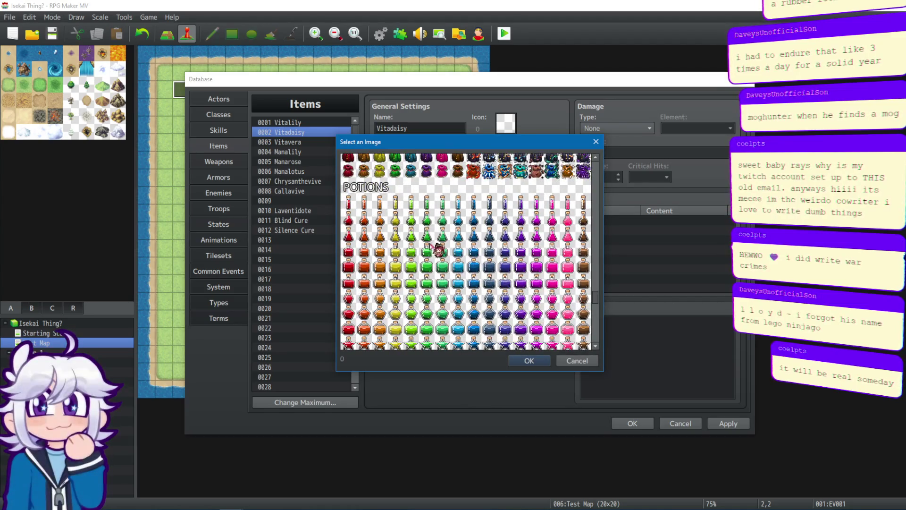
scroll(459, 236, "down", 1)
scroll(458, 222, "up", 1)
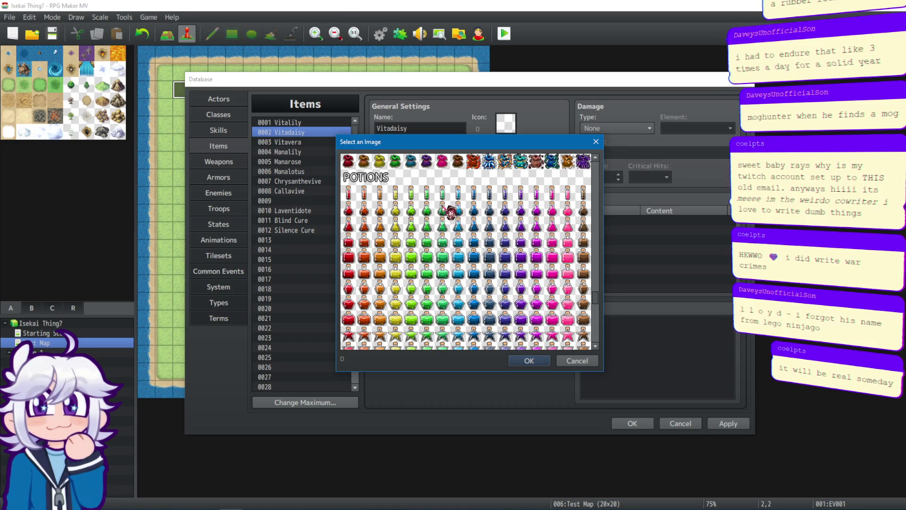
left_click(427, 209)
left_click(521, 362)
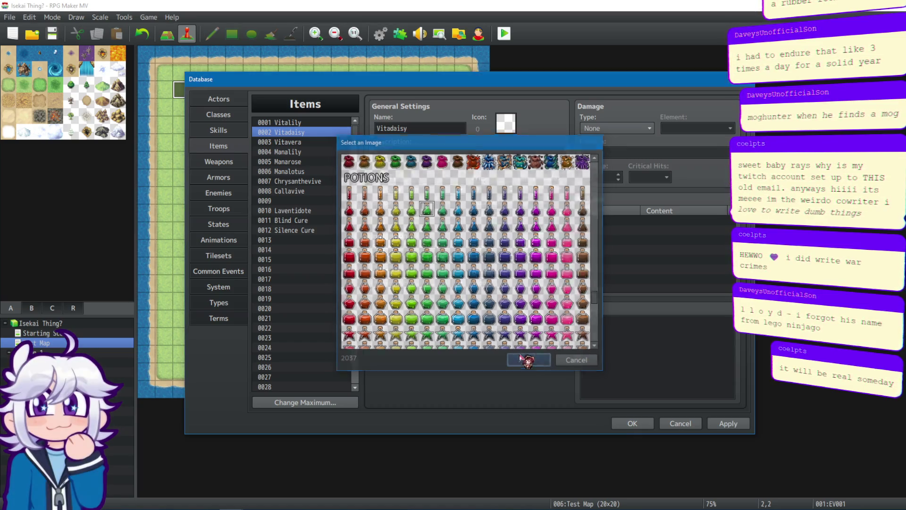
Step: Give Vitavera a green potion icon
left_click(305, 123)
left_click(306, 132)
left_click(312, 142)
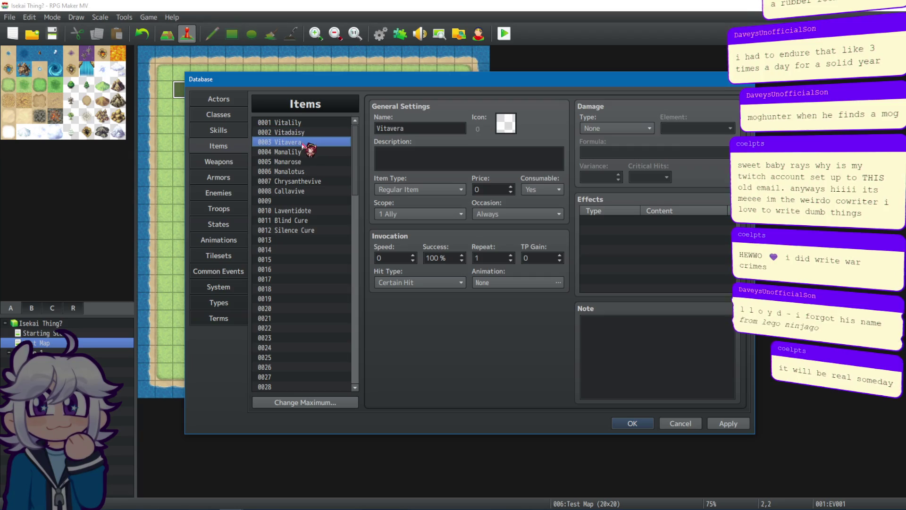
double_click(509, 127)
left_click_drag(596, 170, 587, 291)
scroll(589, 319, "up", 5)
scroll(590, 307, "down", 1)
scroll(443, 237, "down", 1)
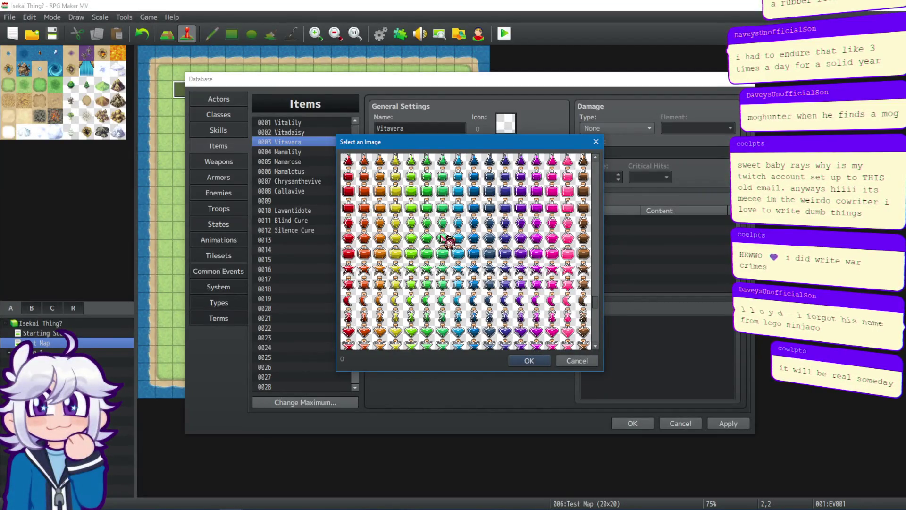
scroll(438, 298, "down", 2)
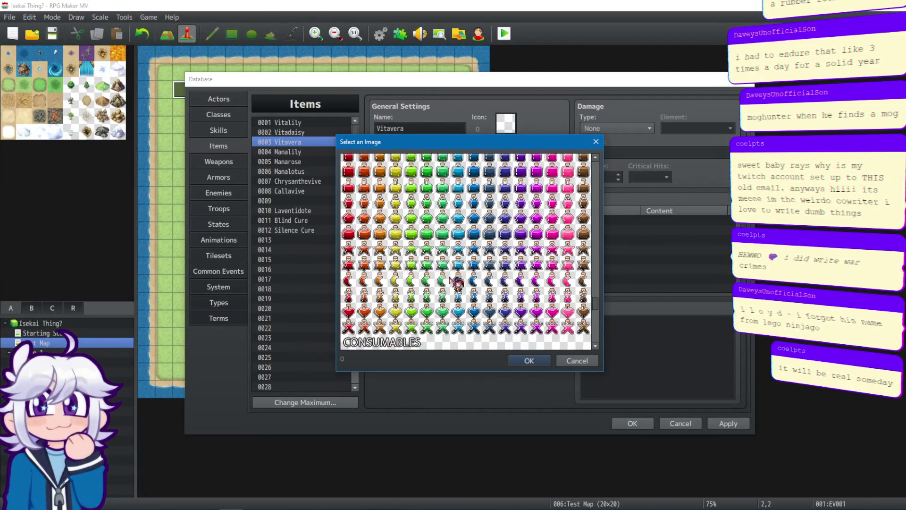
left_click(432, 296)
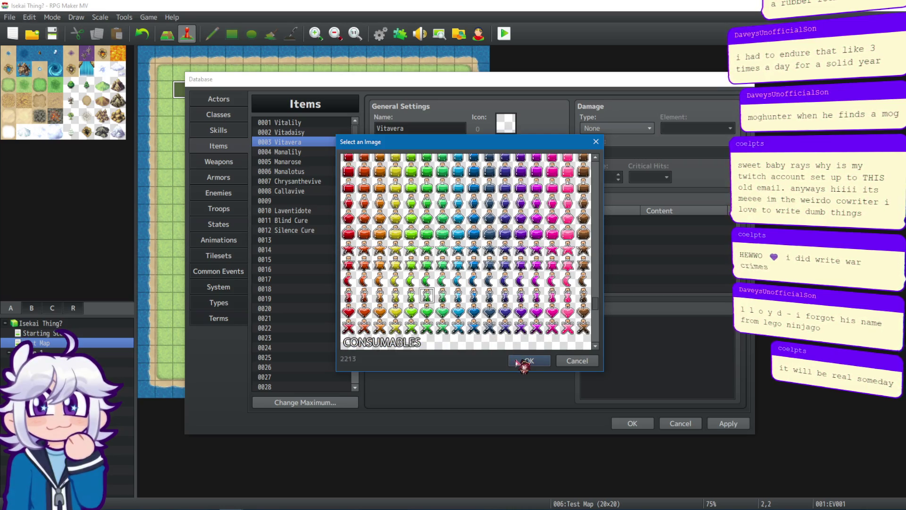
left_click(528, 361)
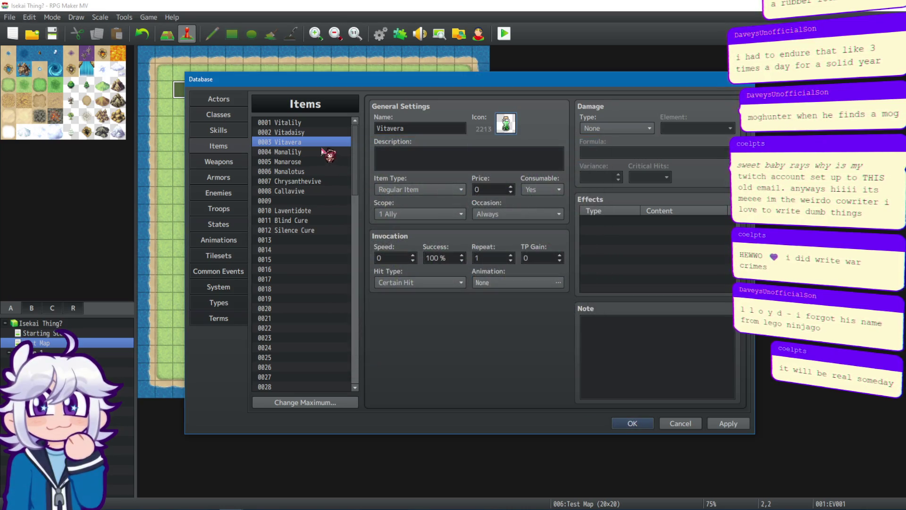
Step: Give Manalily a blue flask icon
left_click(313, 152)
double_click(512, 124)
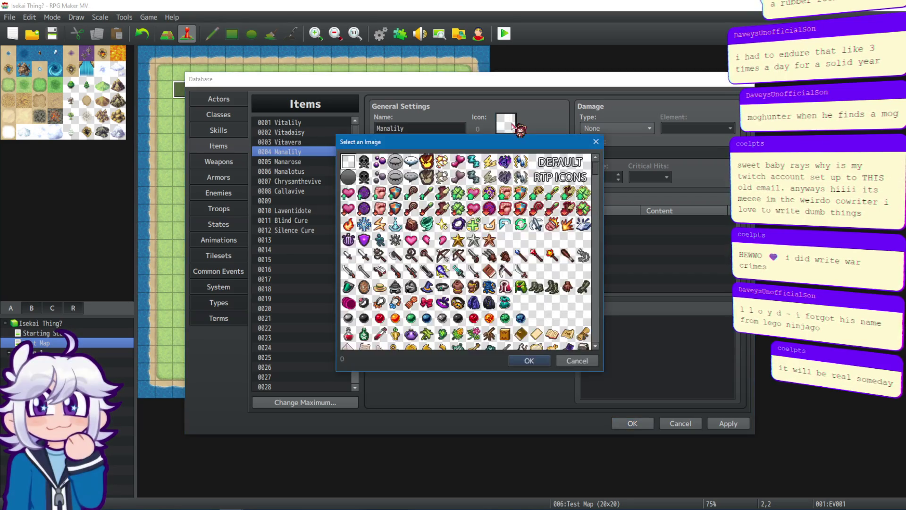
mouse_move(600, 173)
left_mouse_down()
mouse_move(602, 299)
mouse_move(595, 289)
mouse_move(653, 304)
left_mouse_up()
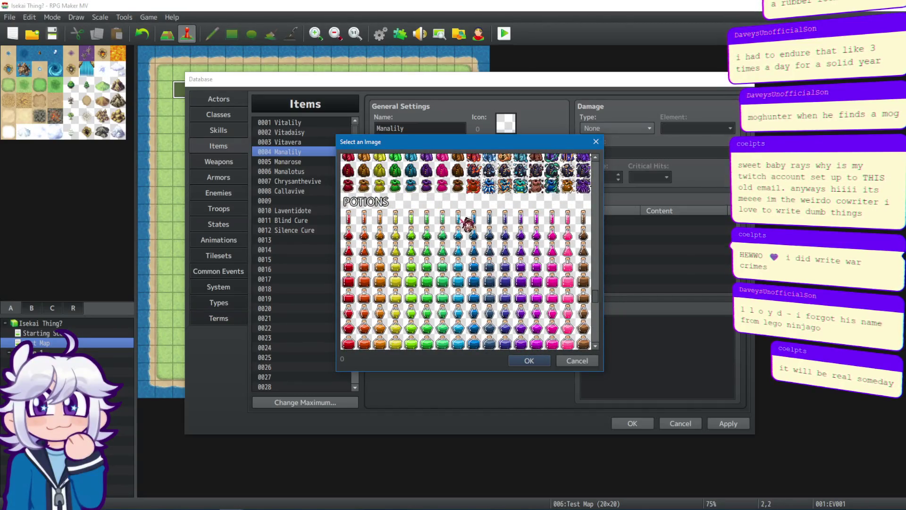
left_click(463, 245)
left_click(529, 360)
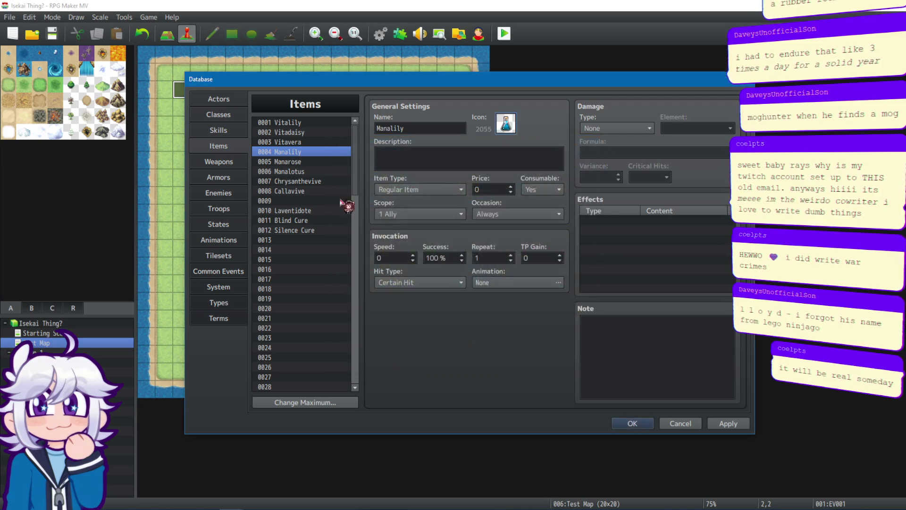
Step: Compare the earlier potion icons, then give Manarose a blue potion icon
left_click(310, 122)
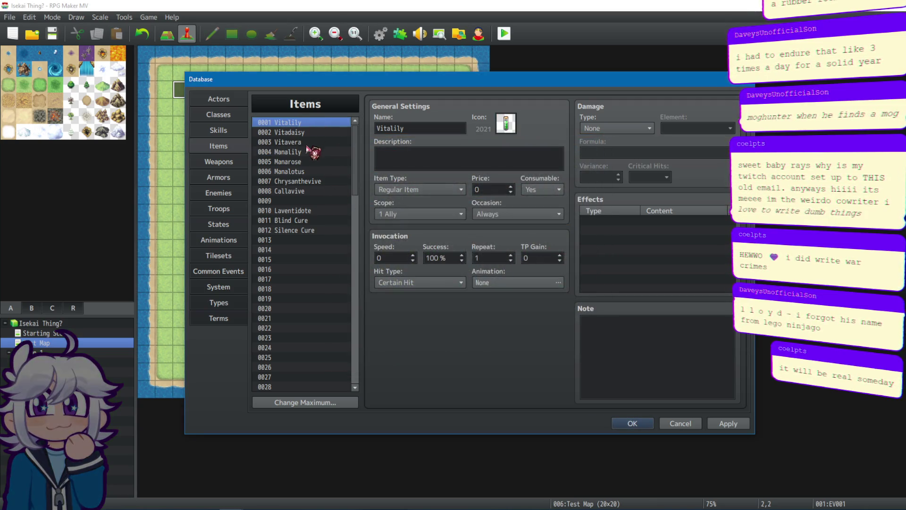
left_click(311, 151)
left_click(310, 162)
key("Up")
key("Up")
key("Up")
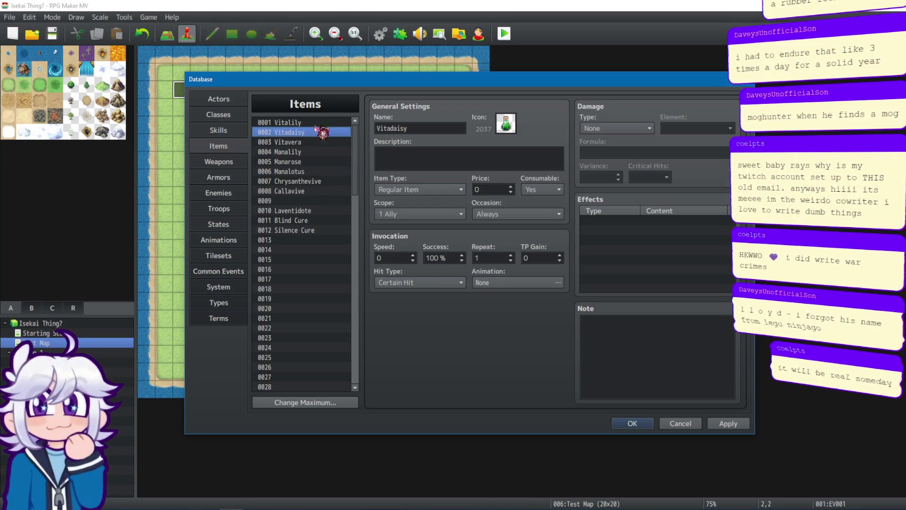
left_click(301, 162)
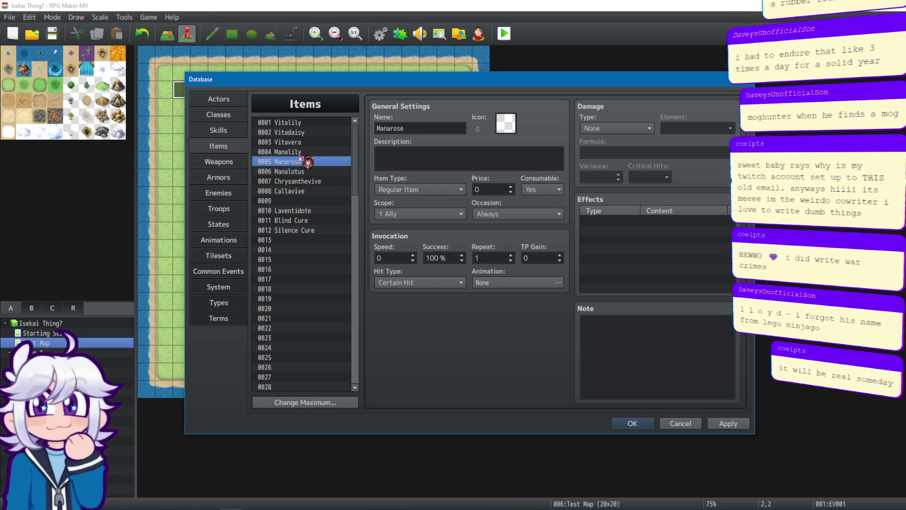
double_click(505, 124)
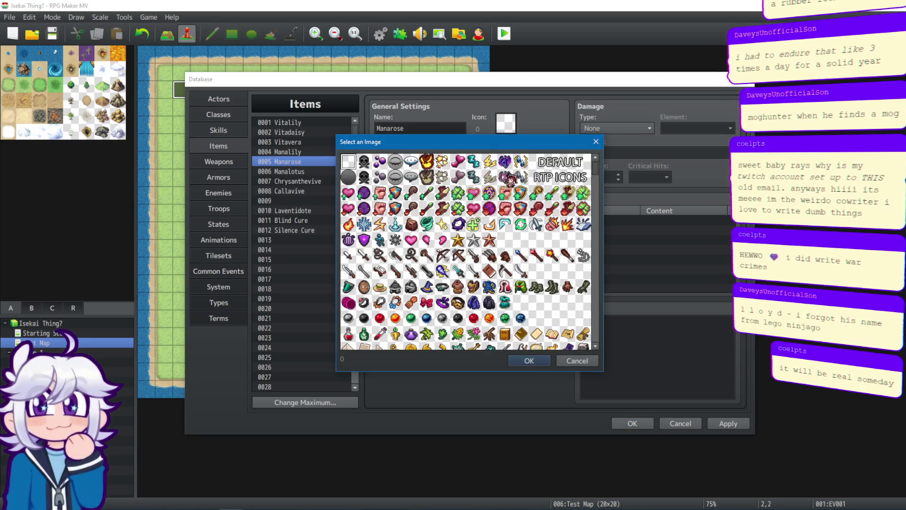
left_click_drag(595, 169, 597, 301)
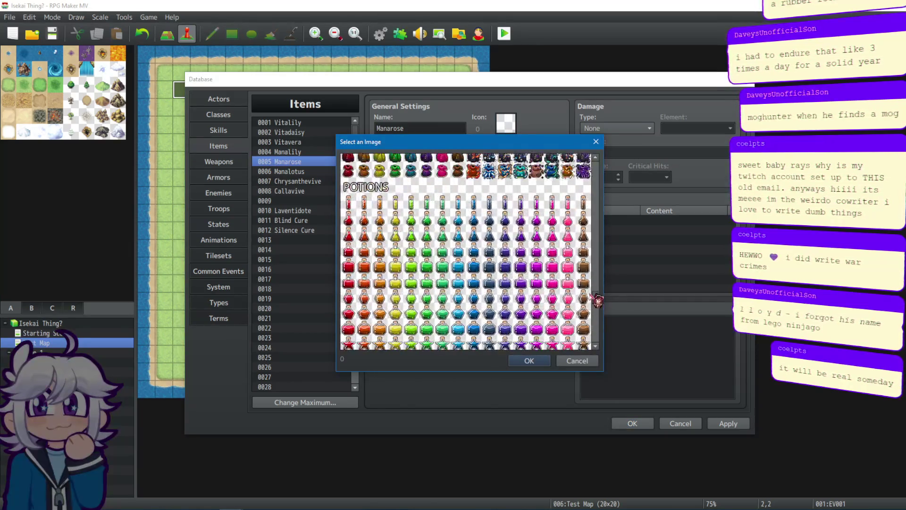
scroll(444, 264, "down", 1)
left_click(459, 288)
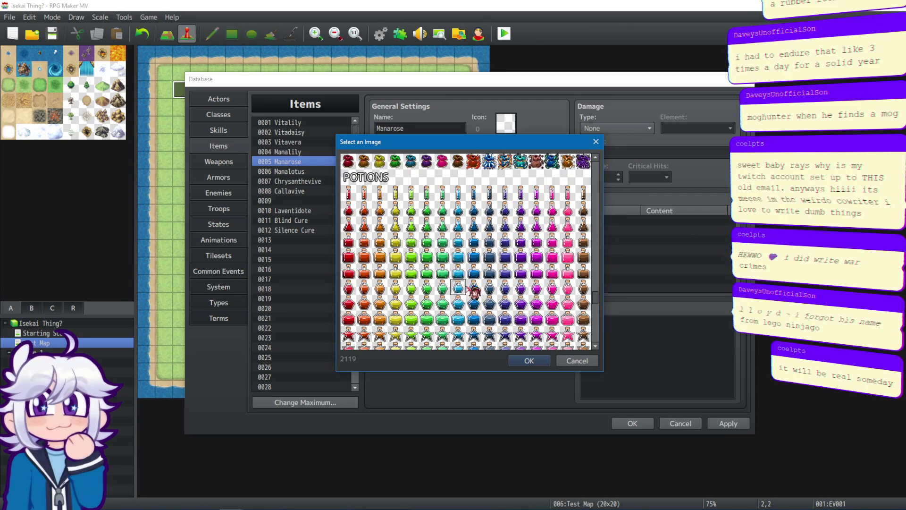
scroll(506, 346, "down", 3)
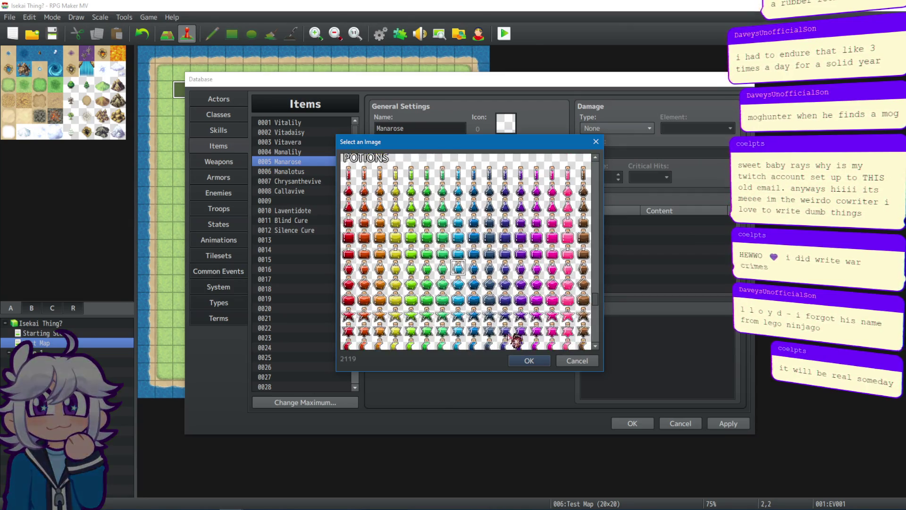
left_click(530, 360)
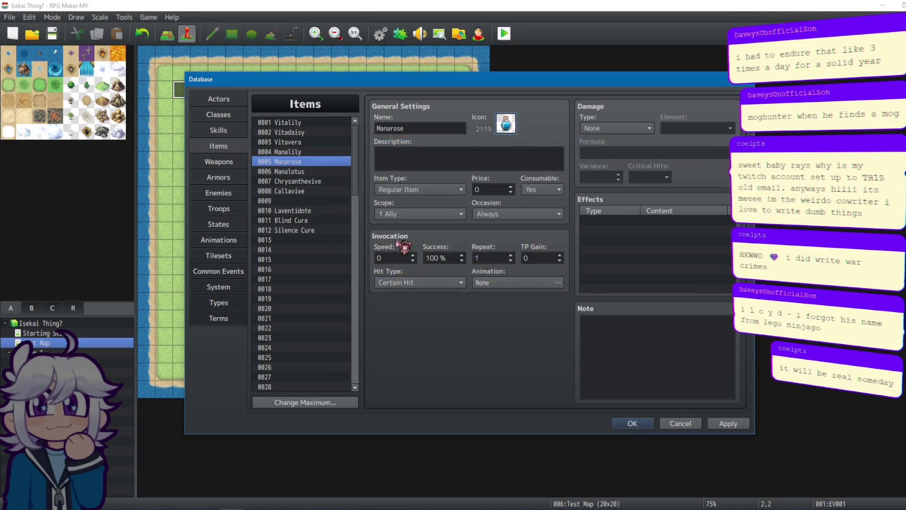
Step: Give Manalotus the blue star icon 2167
left_click(300, 171)
double_click(511, 126)
left_click_drag(599, 172, 600, 306)
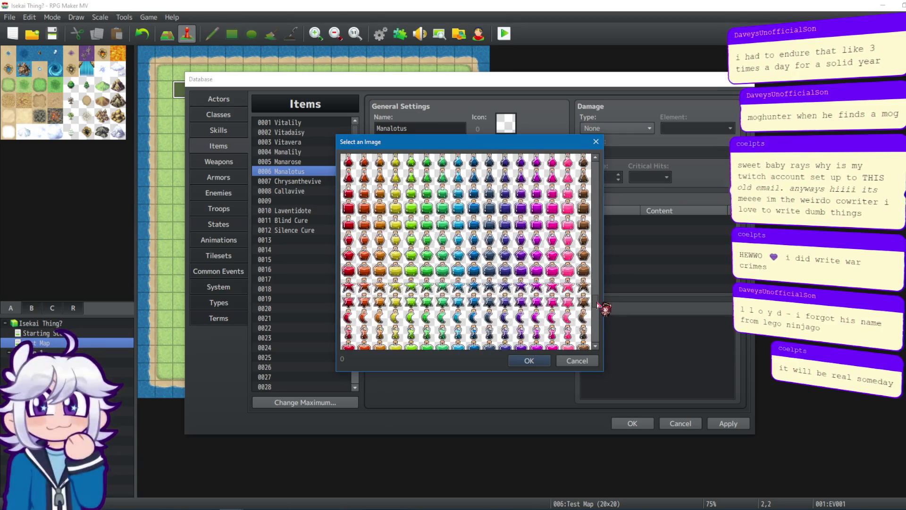
left_click(462, 286)
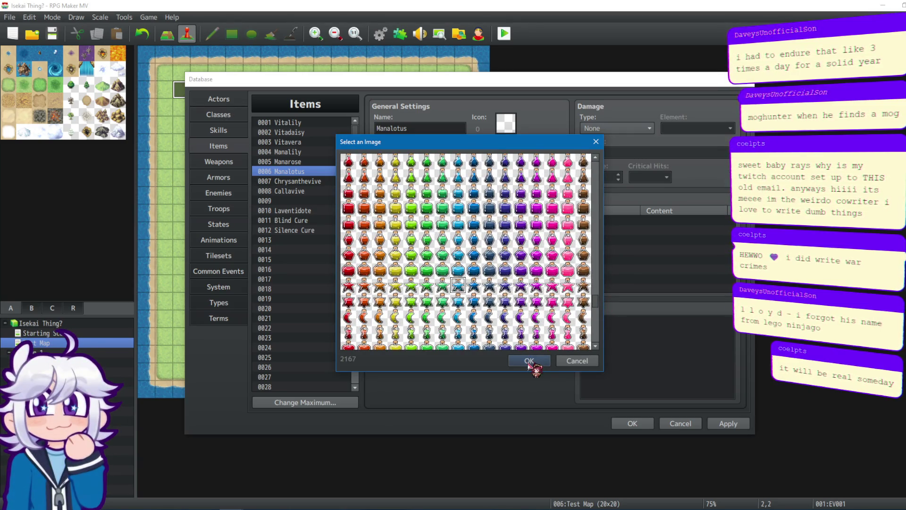
left_click(529, 361)
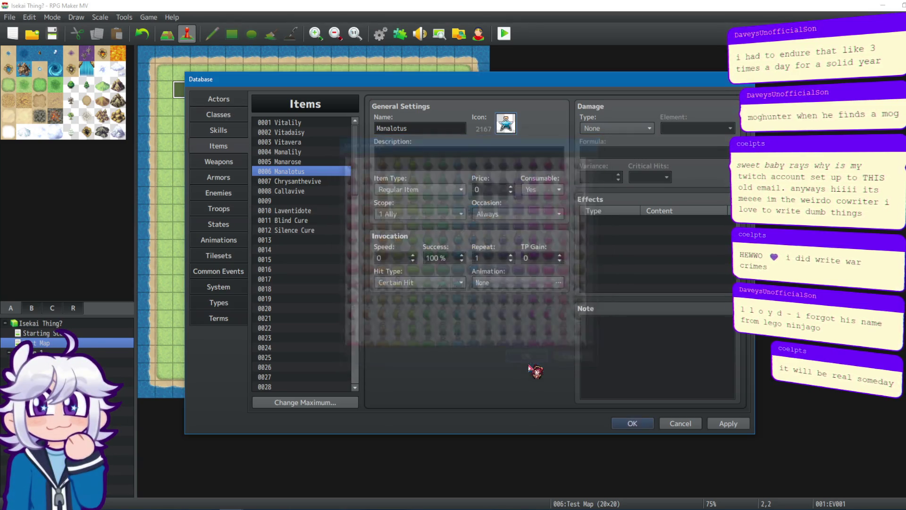
Step: Browse Chrysanthevive, Blind Cure and Laventidote, ending on Chrysanthevive
left_click(316, 183)
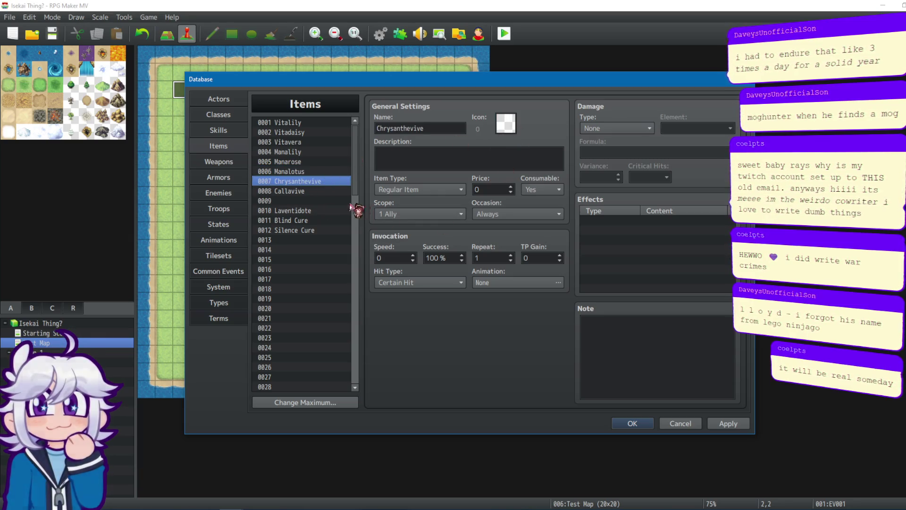
left_click(309, 220)
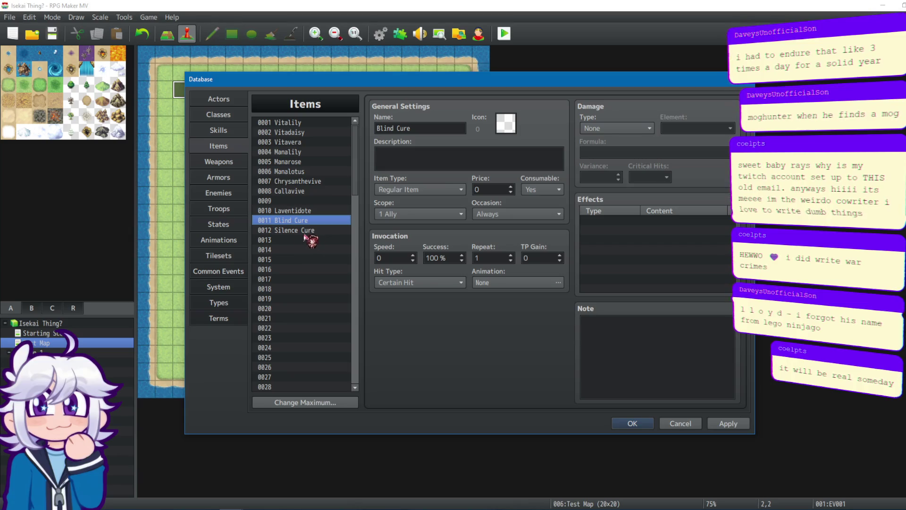
key("Down")
key("Up")
key("Up")
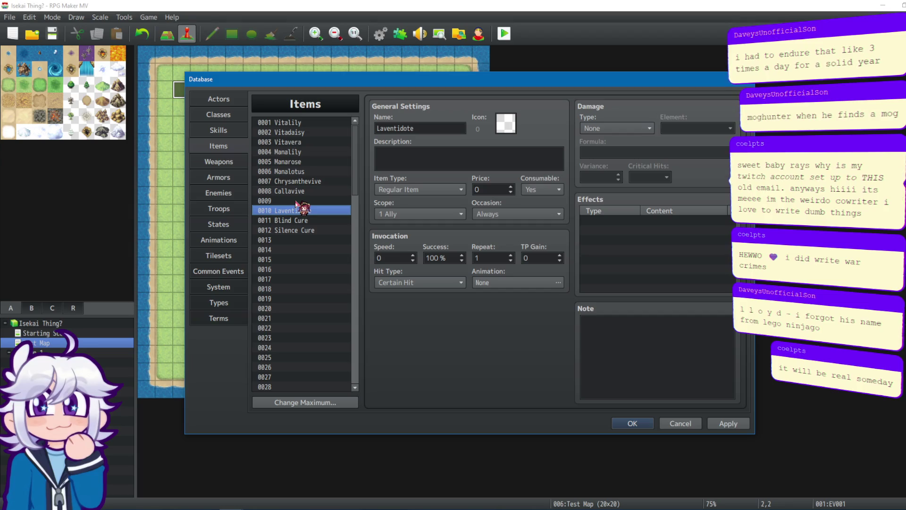
mouse_move(296, 216)
left_mouse_down()
mouse_move(295, 228)
mouse_move(314, 178)
left_mouse_up()
left_click(315, 181)
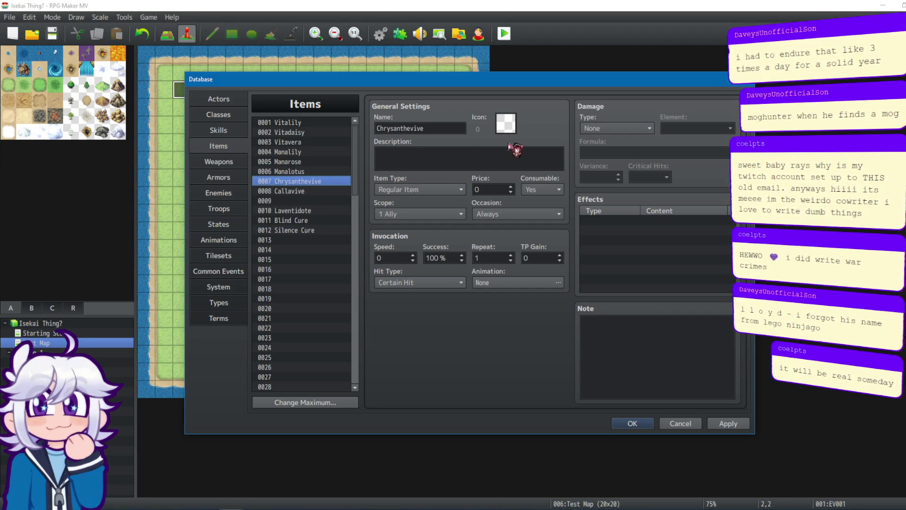
Step: Give Chrysanthevive the pink heart icon 2238
double_click(505, 124)
left_click_drag(597, 170, 608, 307)
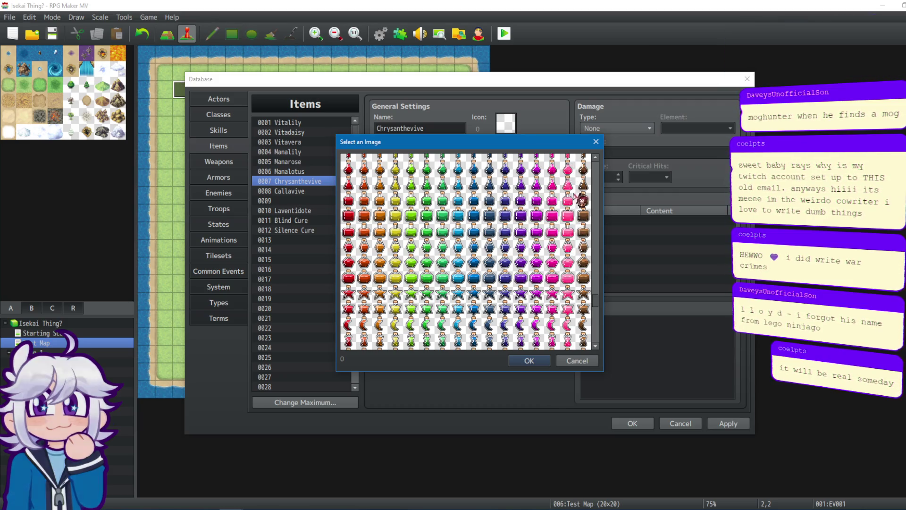
scroll(580, 235, "down", 3)
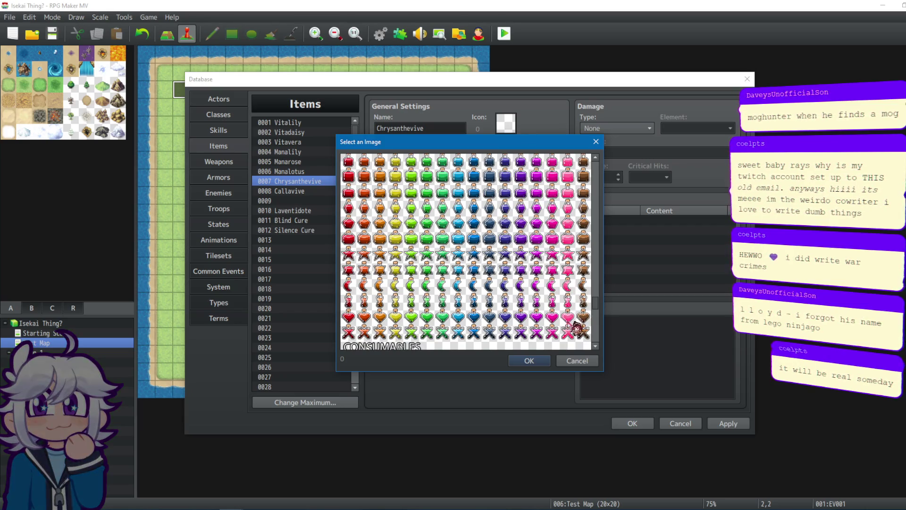
left_click(571, 319)
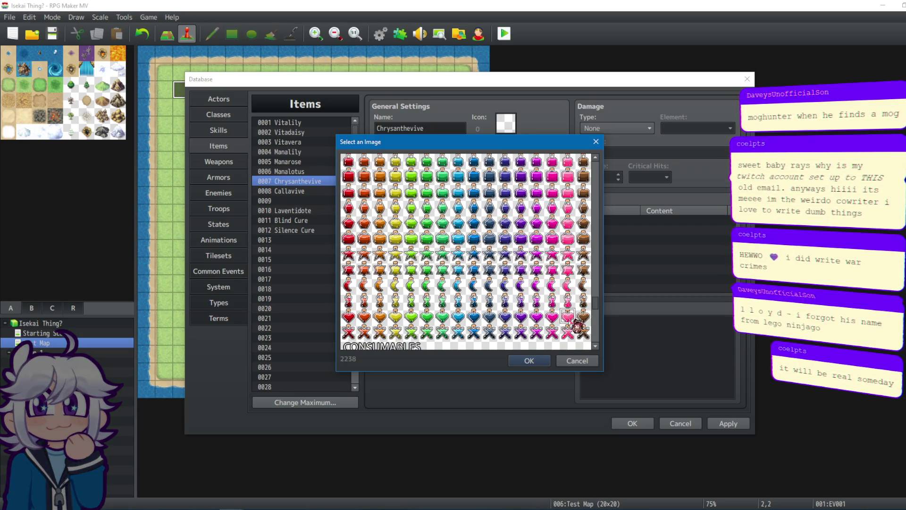
left_click(529, 361)
Step: Give Callavive the pink X figure icon 2254
left_click(330, 191)
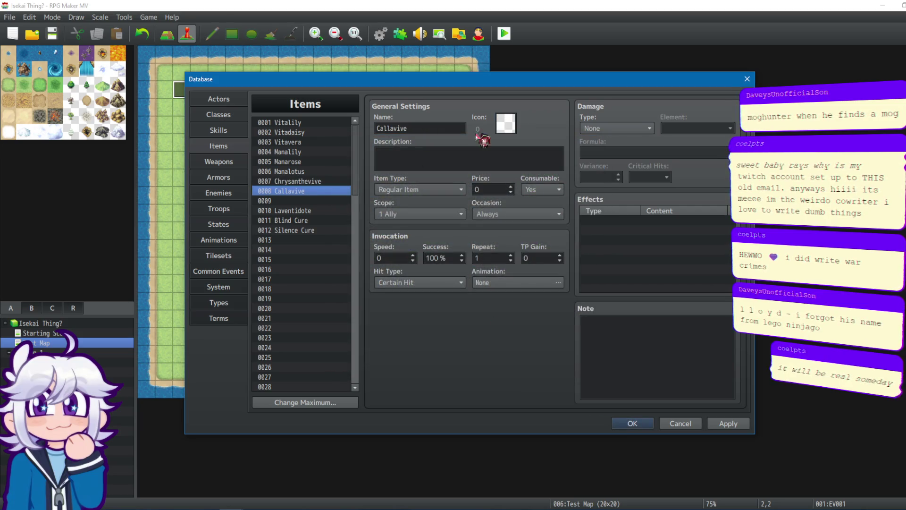
left_click(514, 126)
left_click_drag(595, 169, 597, 326)
scroll(598, 326, "down", 10)
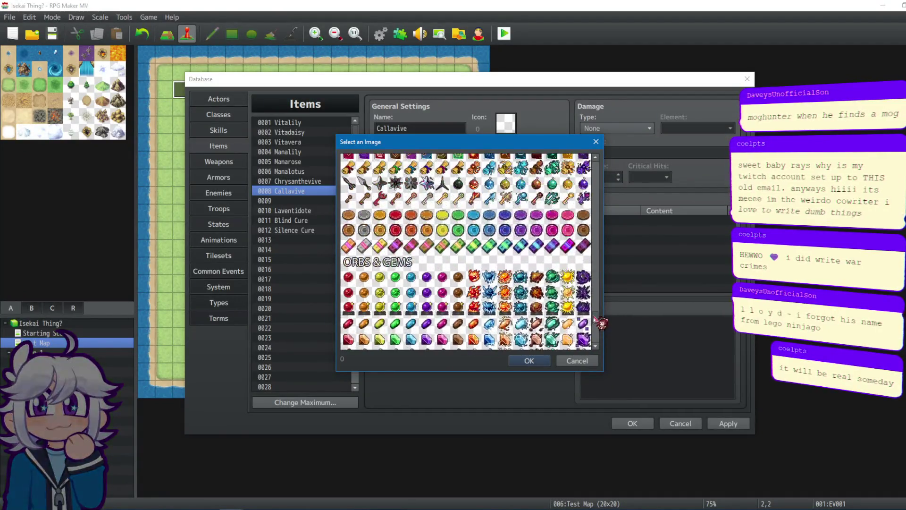
left_click(568, 283)
left_click(529, 361)
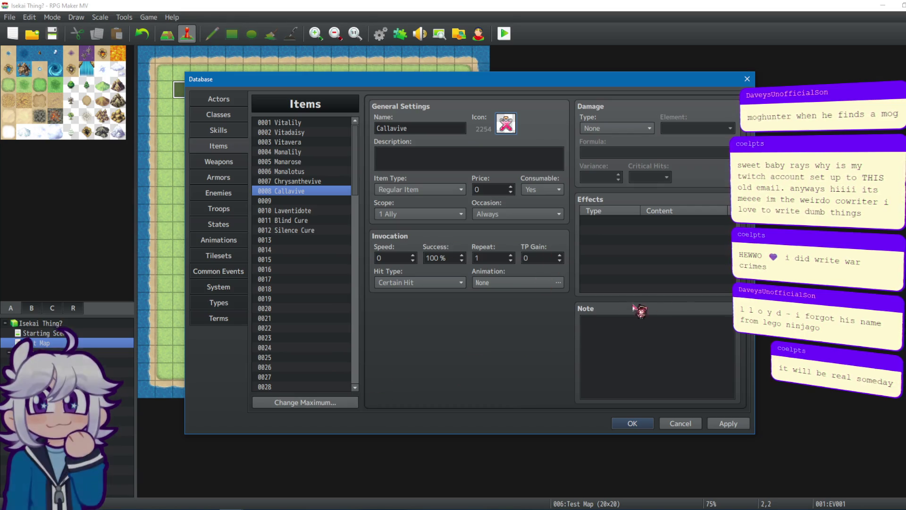
Step: Give Laventidote the purple test tube icon 2027 and apply the item changes
left_click(298, 211)
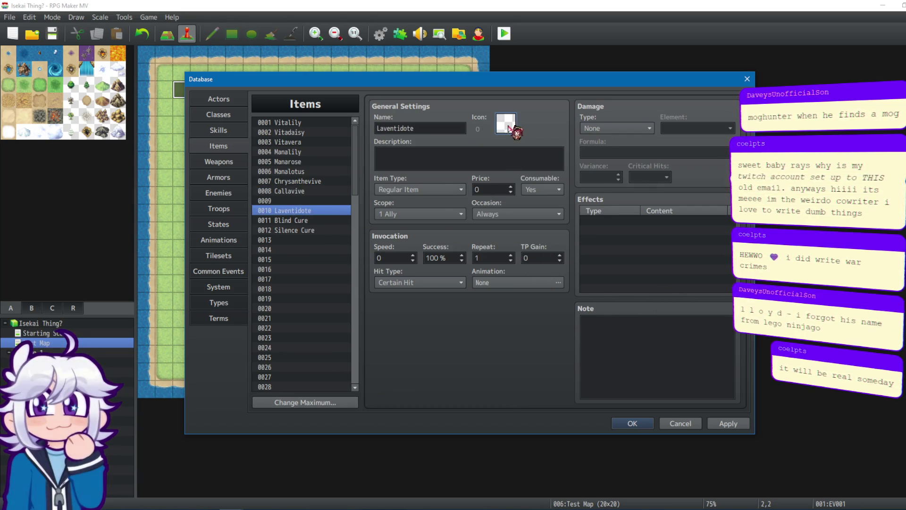
double_click(506, 124)
left_click_drag(595, 170, 600, 307)
left_click(521, 204)
left_click(528, 361)
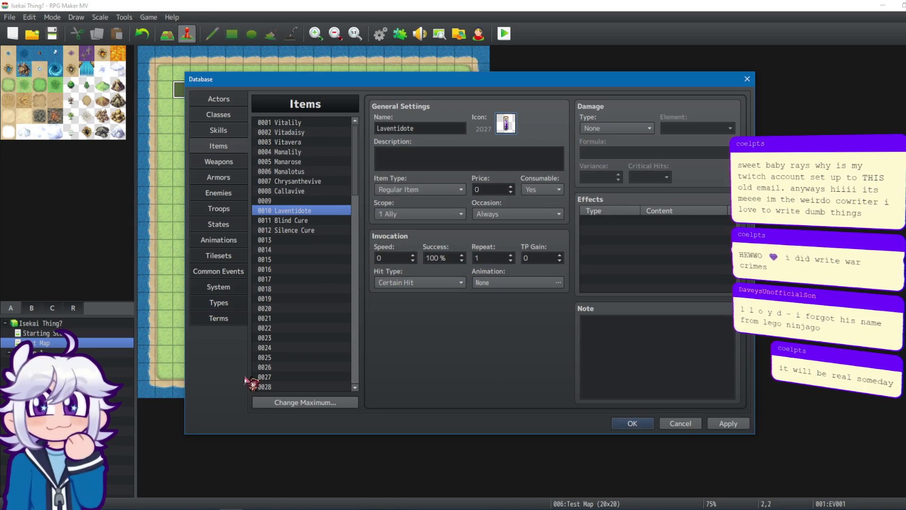
left_click(741, 425)
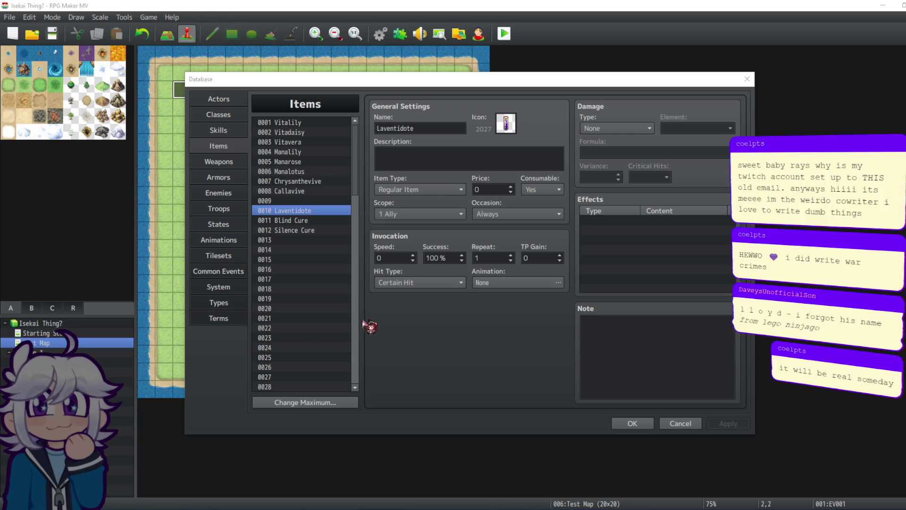
Step: Set Vitalily's damage type to None and add a Recover HP 30% effect
left_click(288, 123)
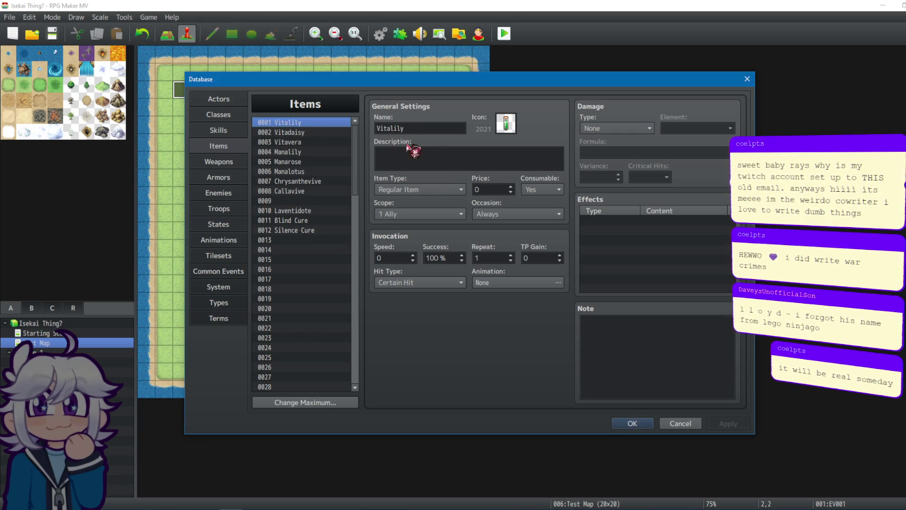
left_click(637, 131)
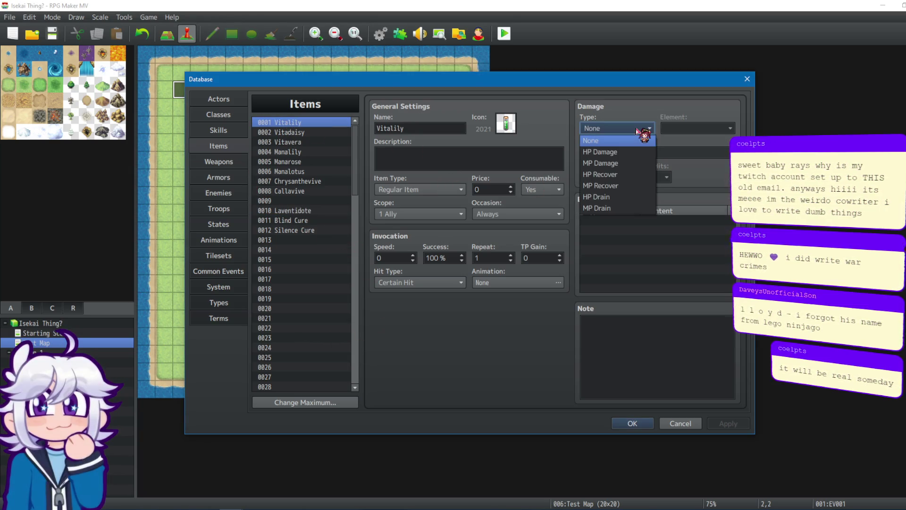
left_click(610, 174)
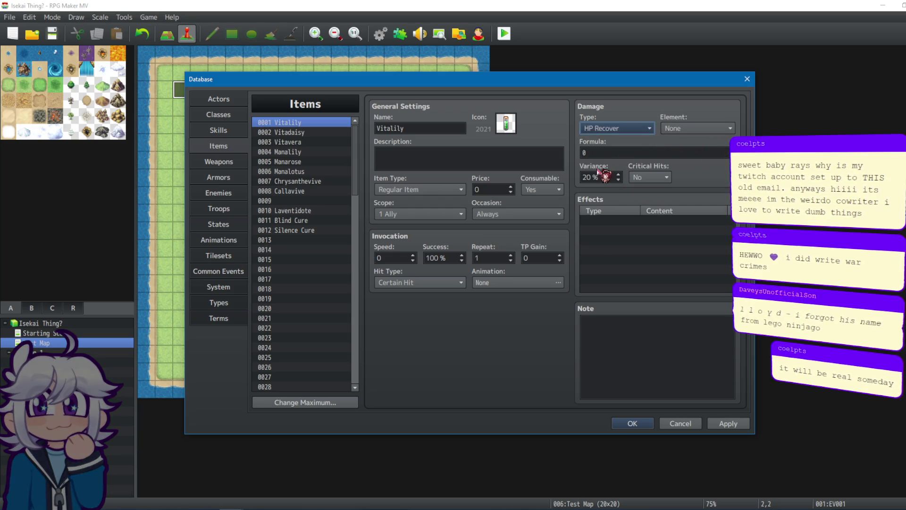
left_click(632, 128)
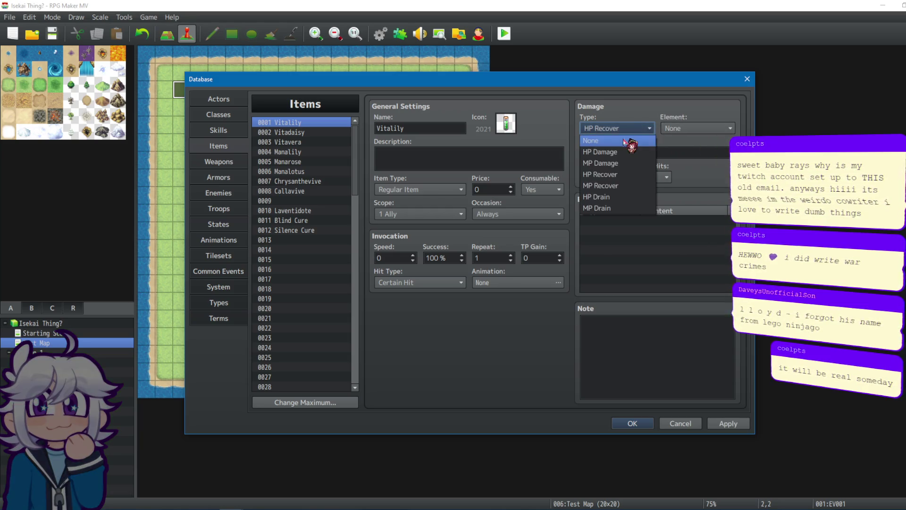
left_click(631, 137)
double_click(607, 220)
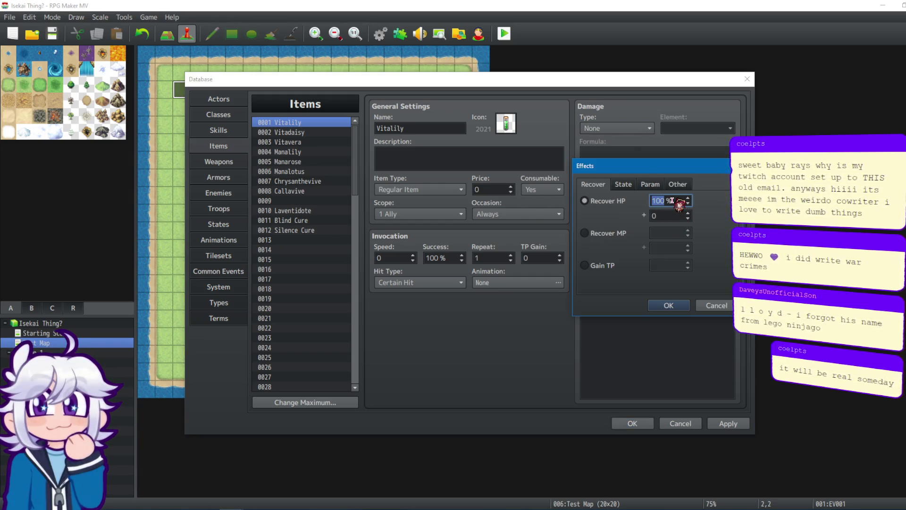
type("30")
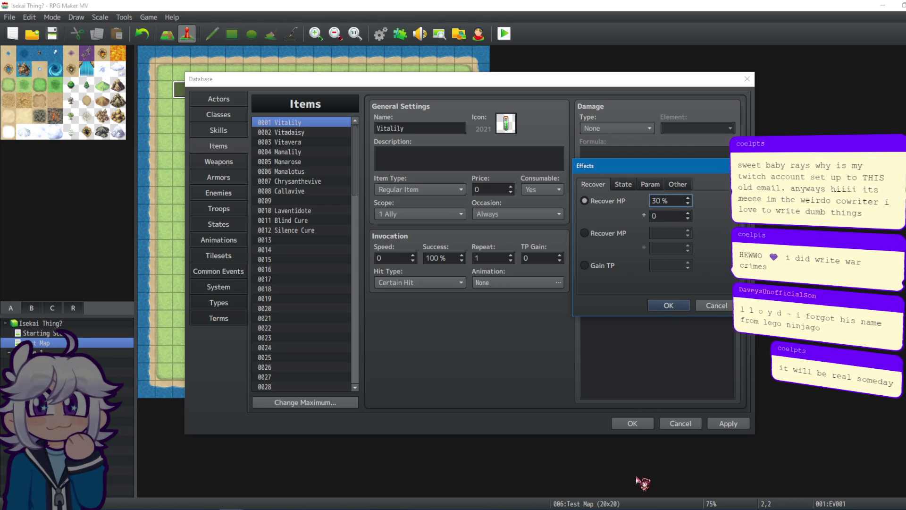
left_click(669, 309)
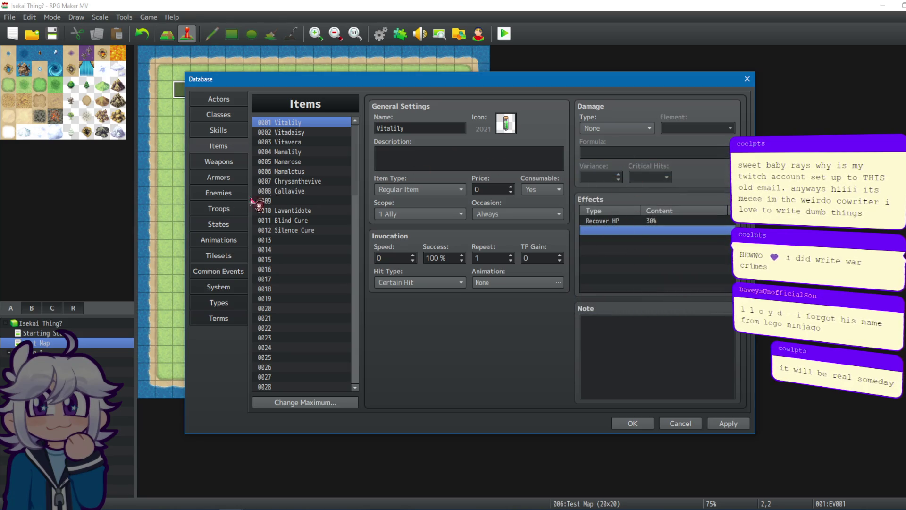
left_click(310, 133)
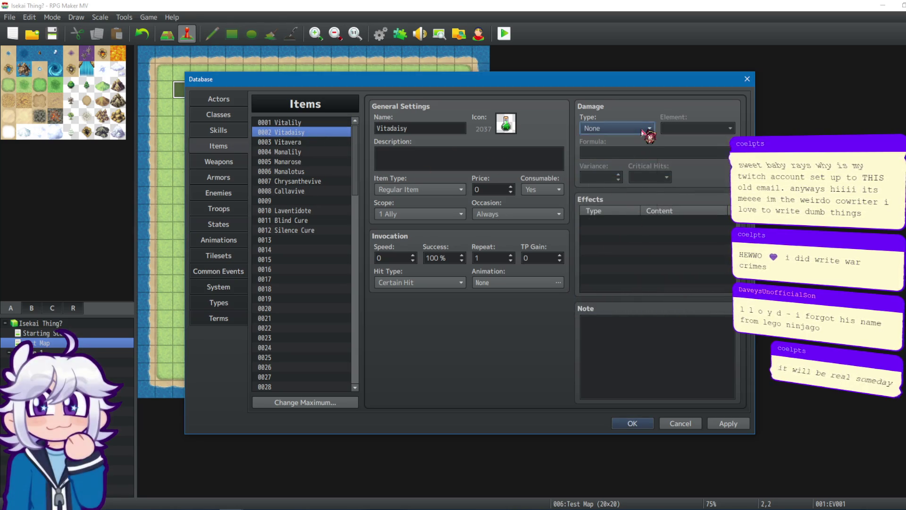
Step: Add Recover HP effects of 60% to Vitadaisy and 100% to Vitavera
left_click(619, 222)
double_click(619, 222)
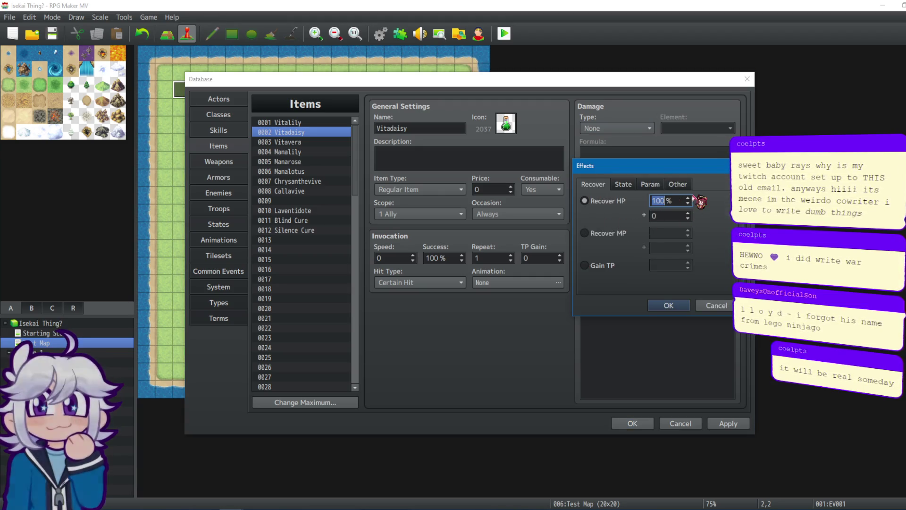
type("60")
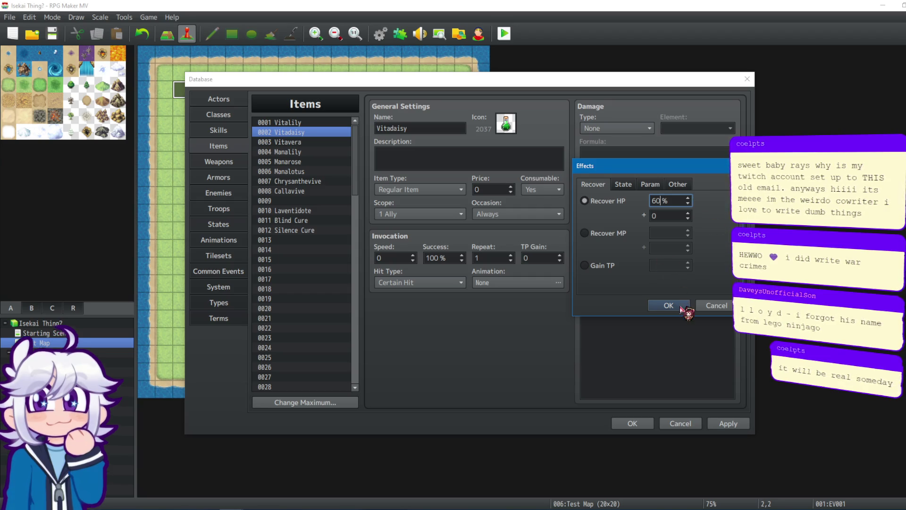
left_click(685, 305)
left_click(322, 142)
double_click(654, 222)
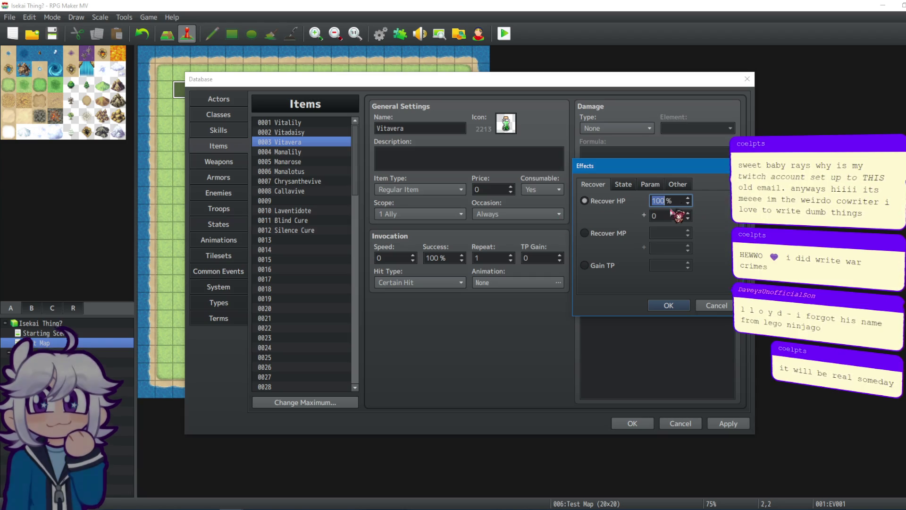
left_click(668, 305)
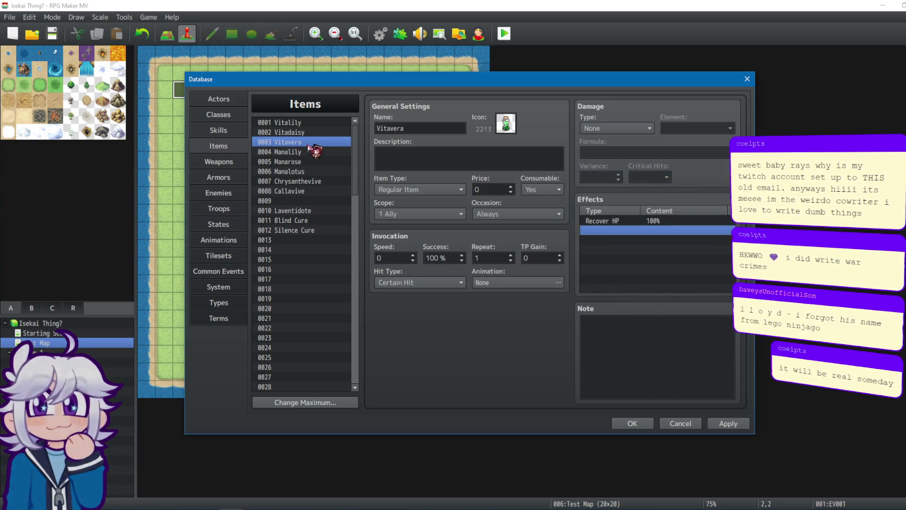
Step: Add Recover HP effects of 40% to Manalily and 75% to Manarose
left_click(307, 133)
left_click(307, 141)
left_click(302, 152)
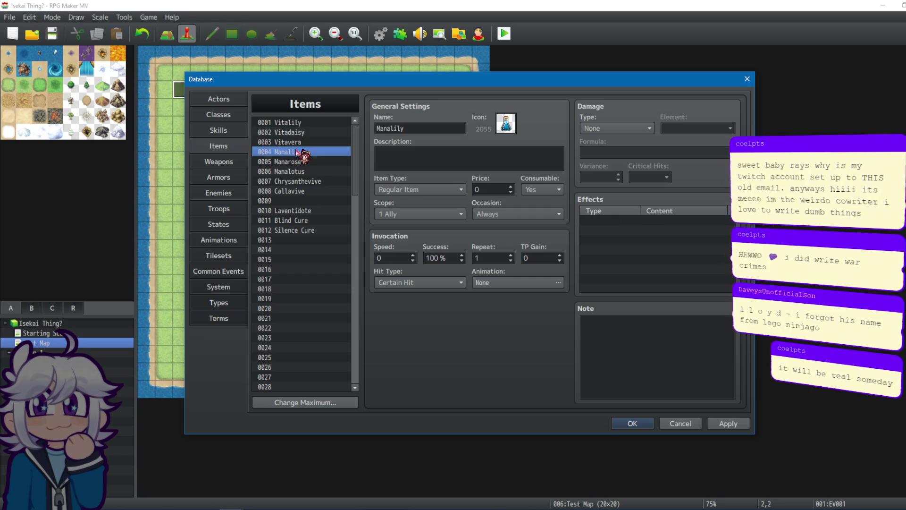
left_click(654, 220)
double_click(653, 220)
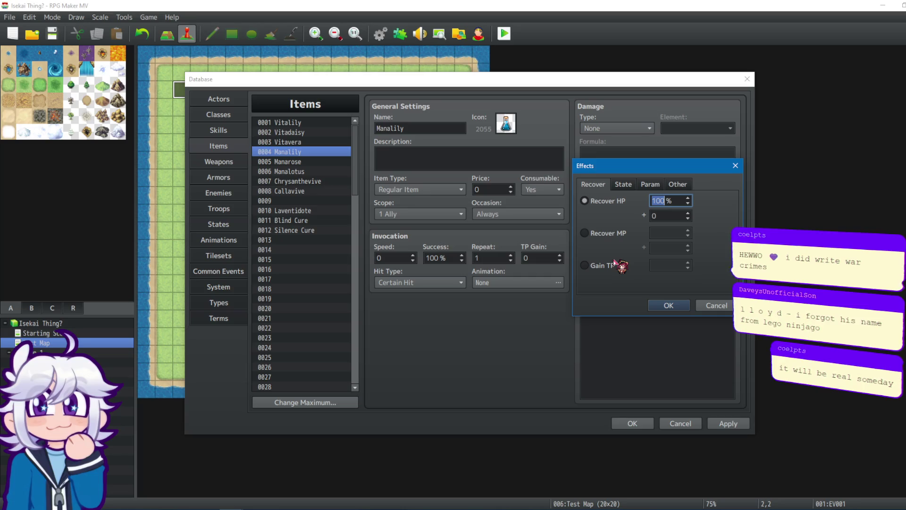
left_click(668, 305)
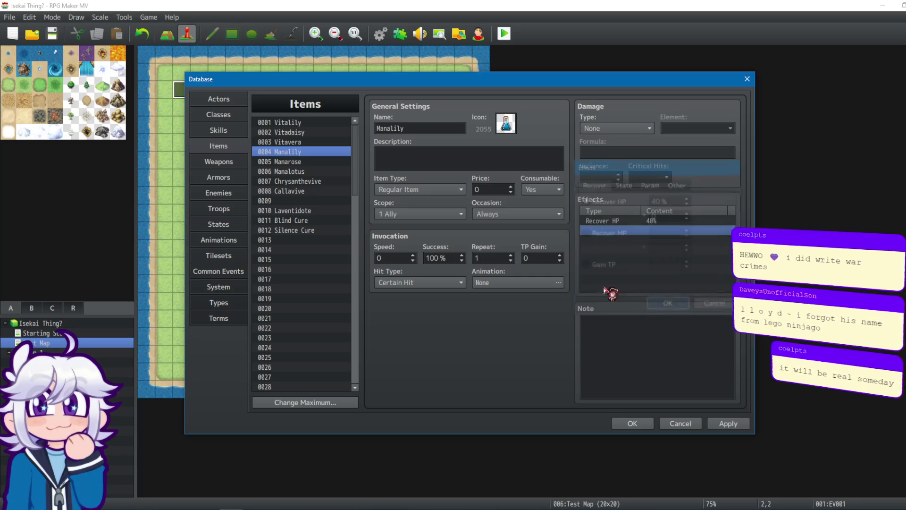
left_click(307, 162)
double_click(608, 219)
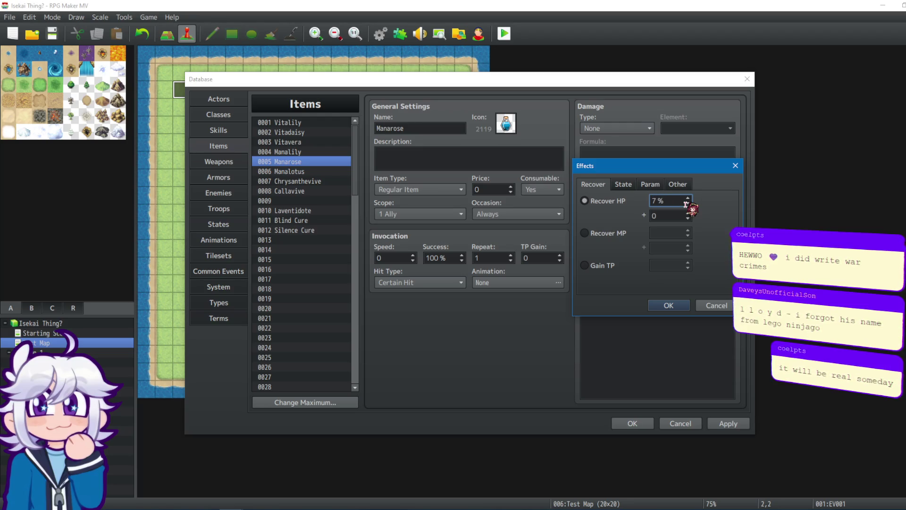
left_click(668, 306)
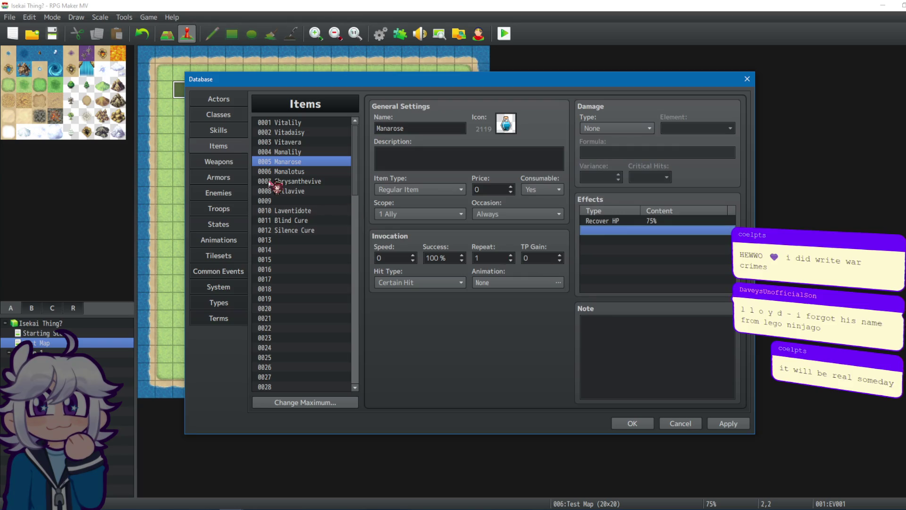
Step: Add a Recover MP 100% effect to Manalotus
left_click(285, 171)
double_click(599, 227)
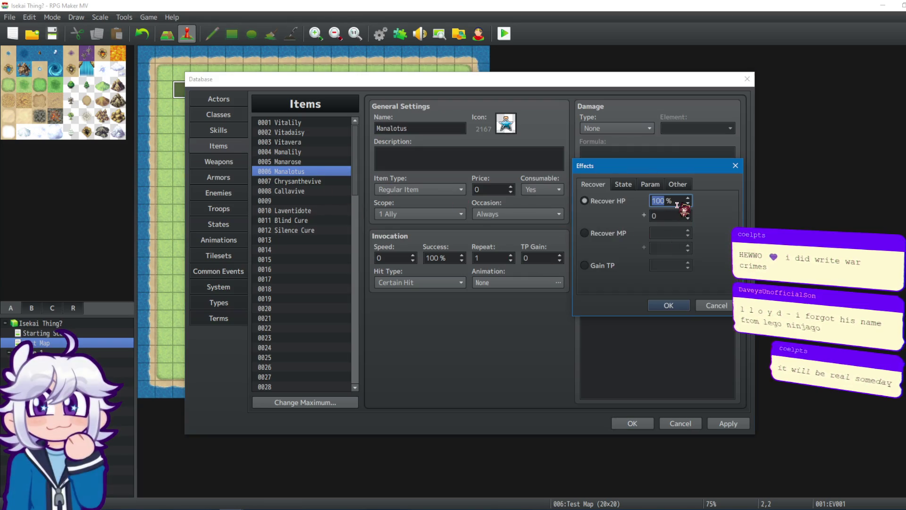
left_click(622, 234)
left_click(668, 305)
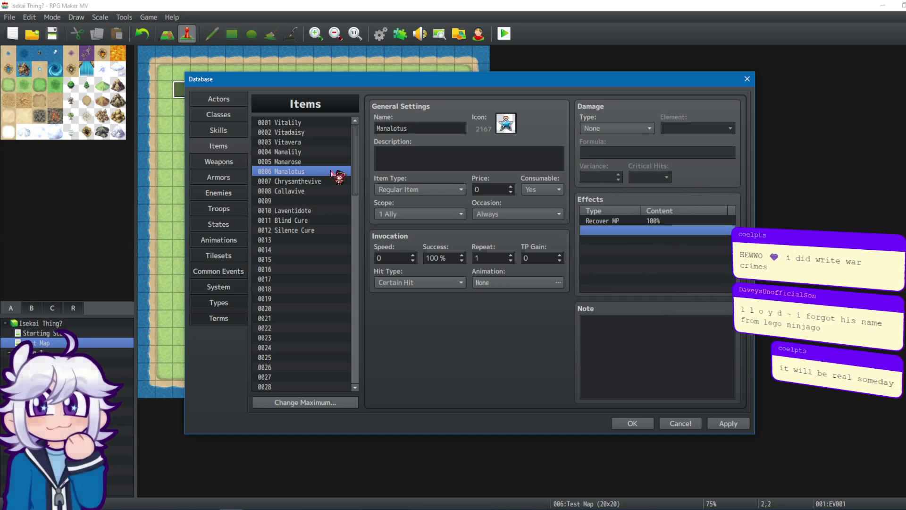
Step: Change Manarose's recovery effect to Recover MP 75%
left_click(330, 161)
right_click(628, 226)
left_click(644, 231)
left_click(606, 233)
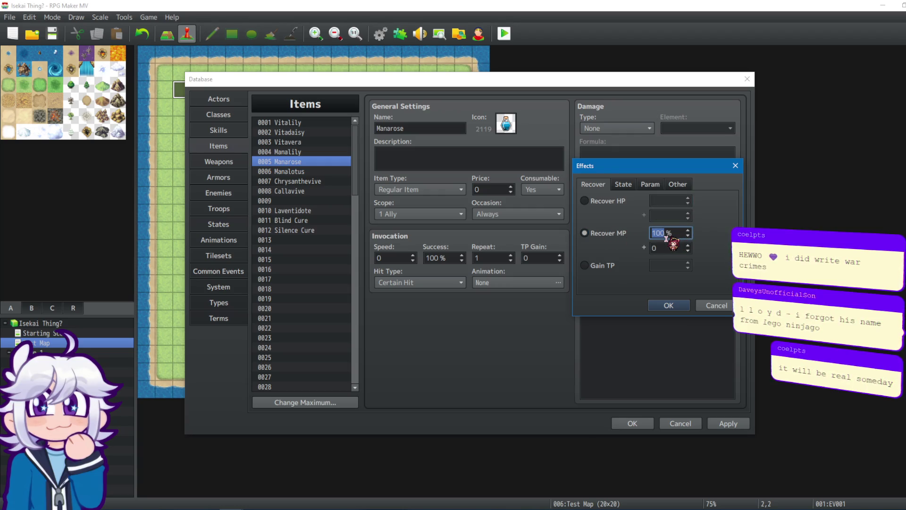
type("75")
left_click(674, 307)
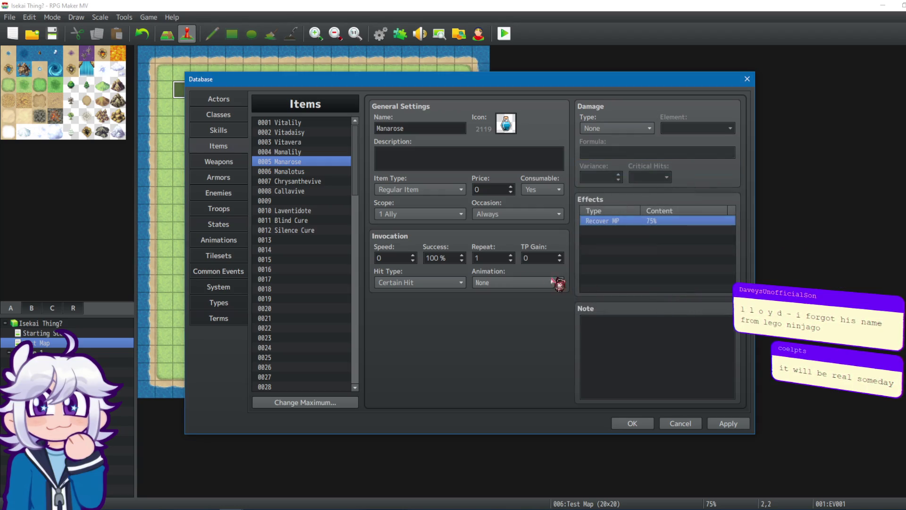
Step: Change Manalily's recovery effect to Recover MP 40%
left_click(288, 151)
left_click(639, 222)
right_click(637, 222)
double_click(620, 224)
left_click(585, 232)
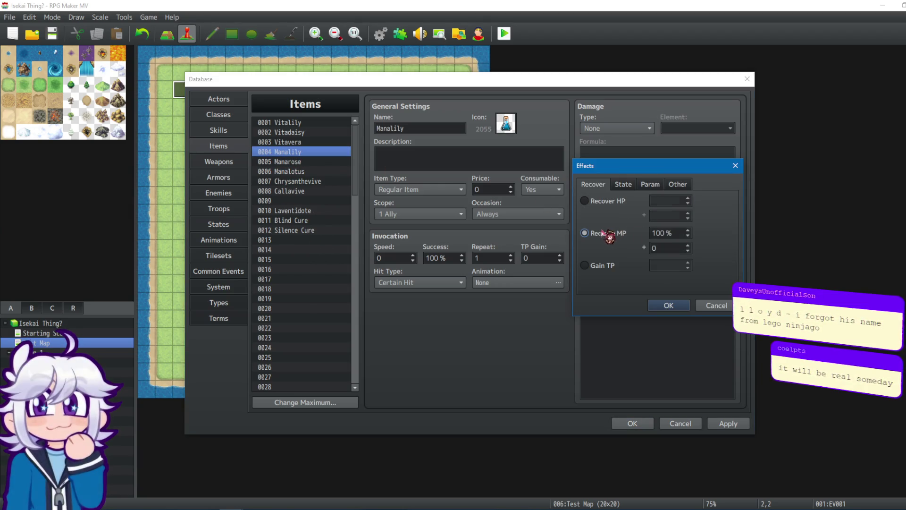
double_click(679, 236)
type("40")
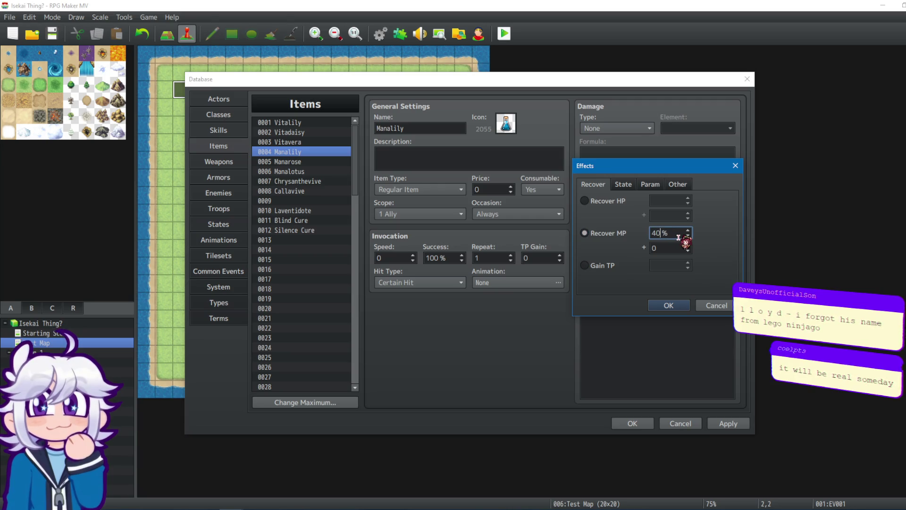
left_click(669, 304)
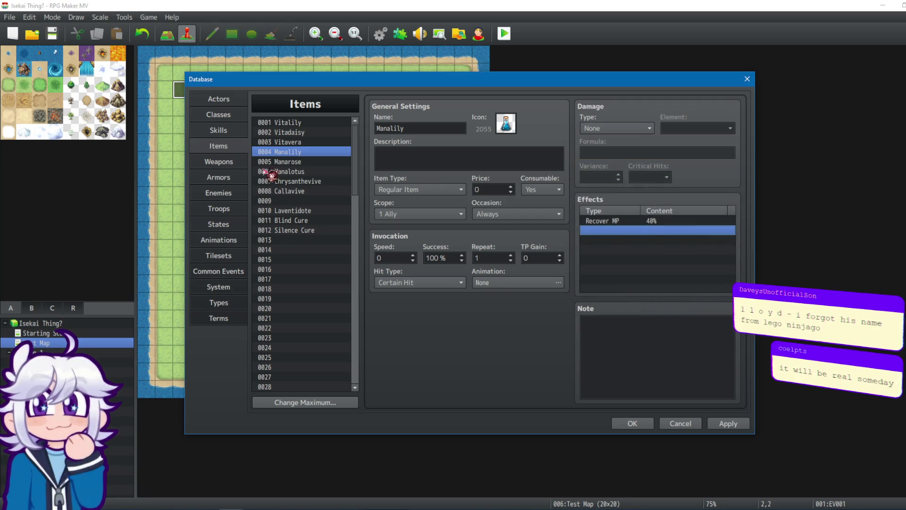
Step: Look back over the potion items from Manalotus to Vitalily, then view Weapons
left_click(283, 172)
key("Up")
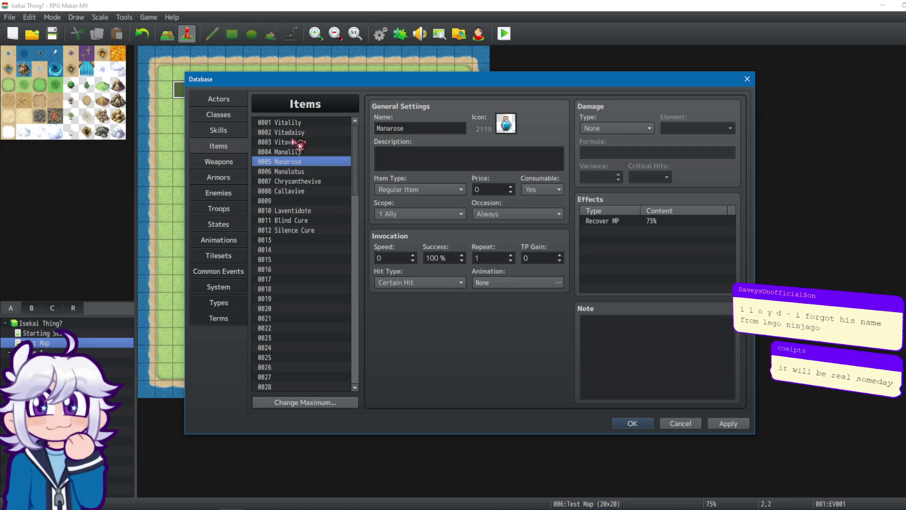
left_click(298, 122)
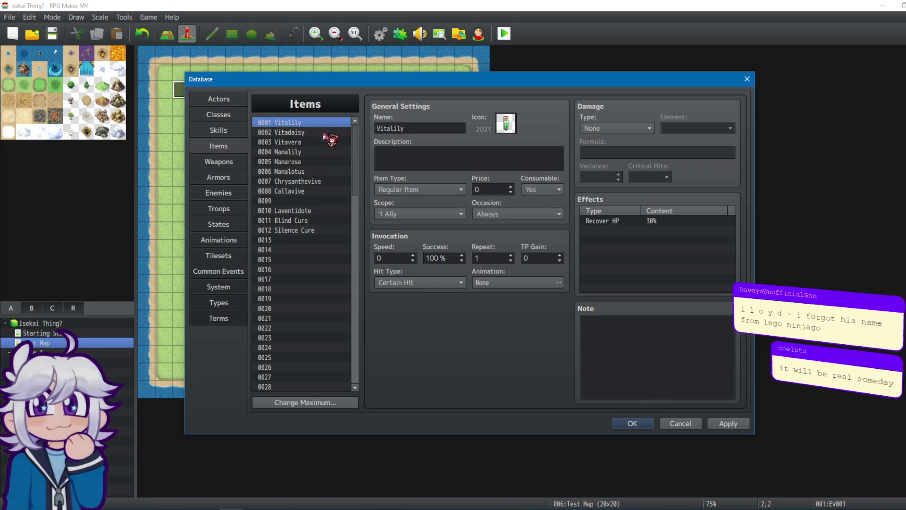
left_click(210, 163)
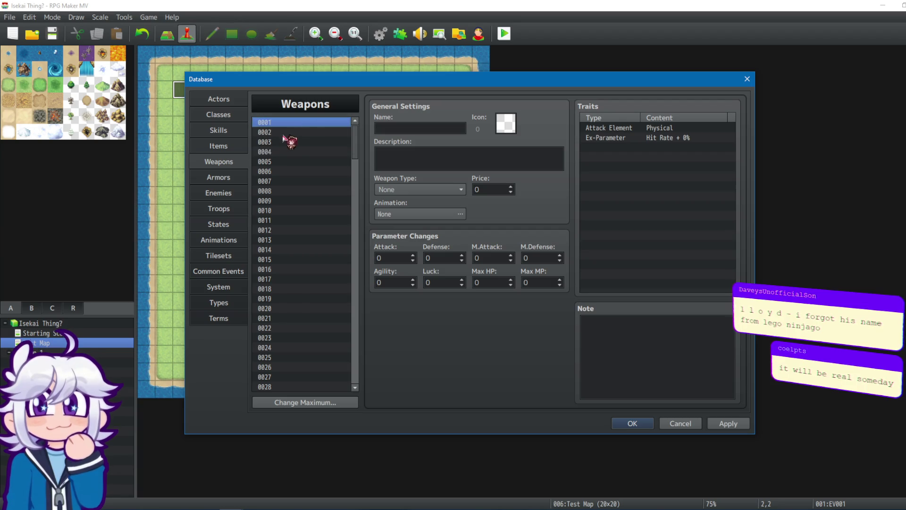
Step: Review the Jor and Sage actor records, then close the database with OK
left_click(219, 100)
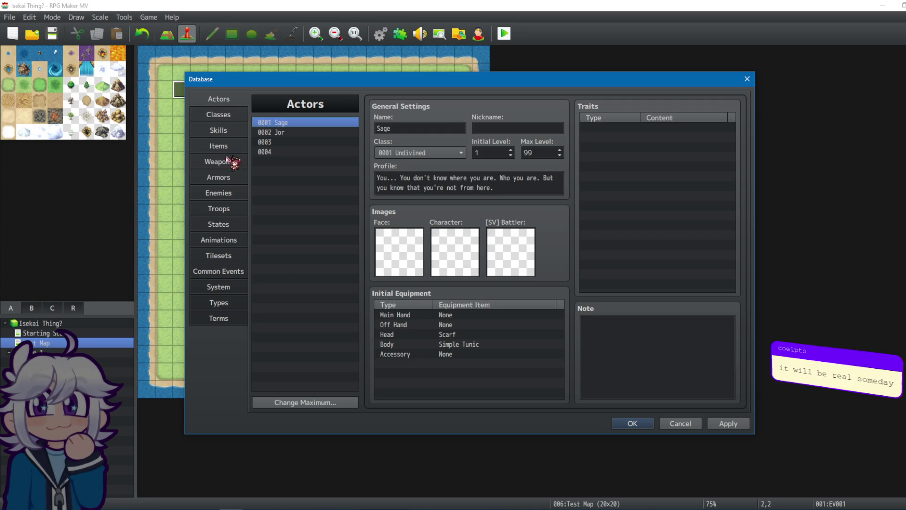
left_click(276, 133)
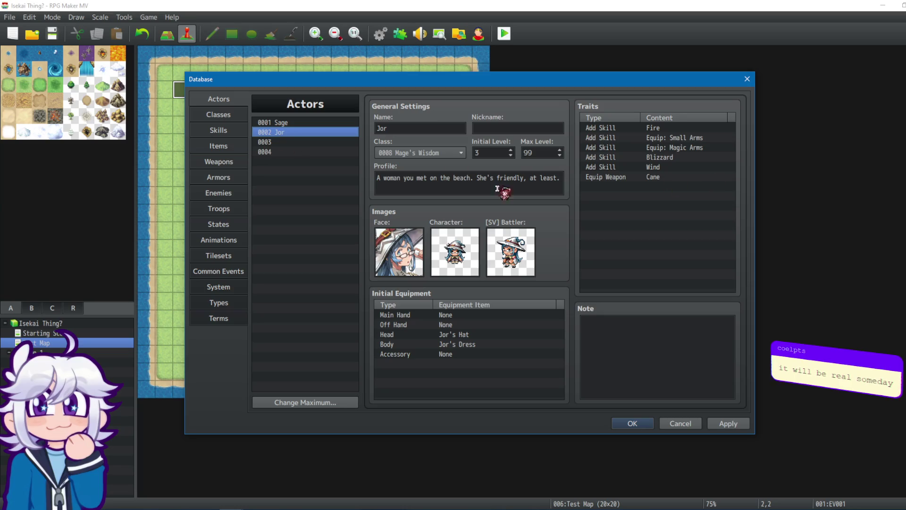
left_click(316, 123)
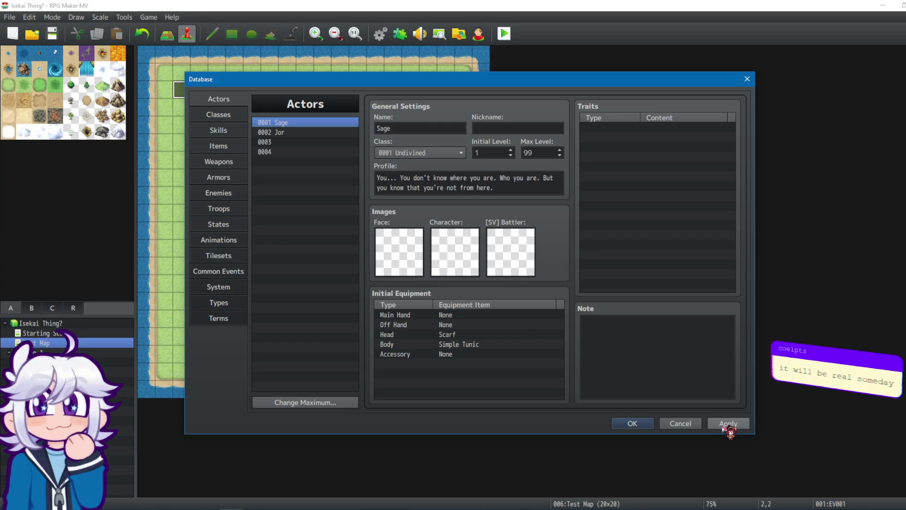
left_click(632, 423)
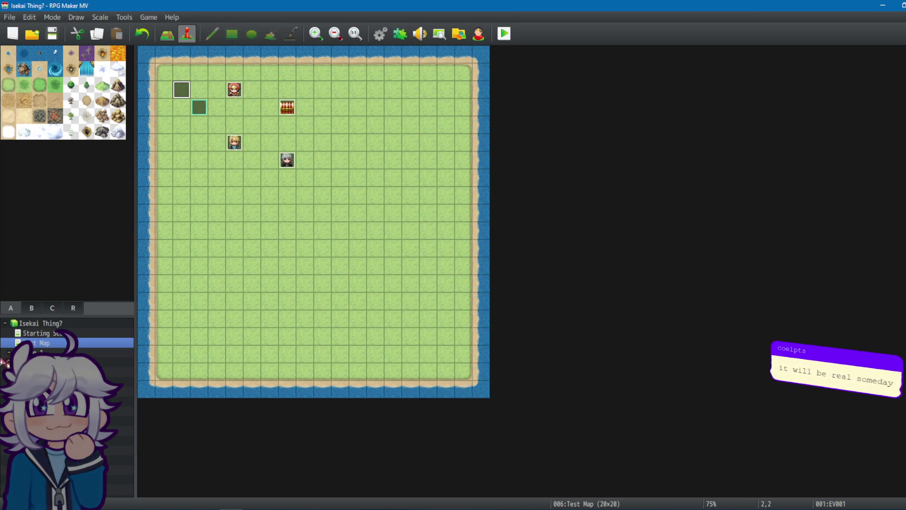
Step: Open Starting Scene's EV001 event at tile 0,0 and review its random name branches
left_click(45, 333)
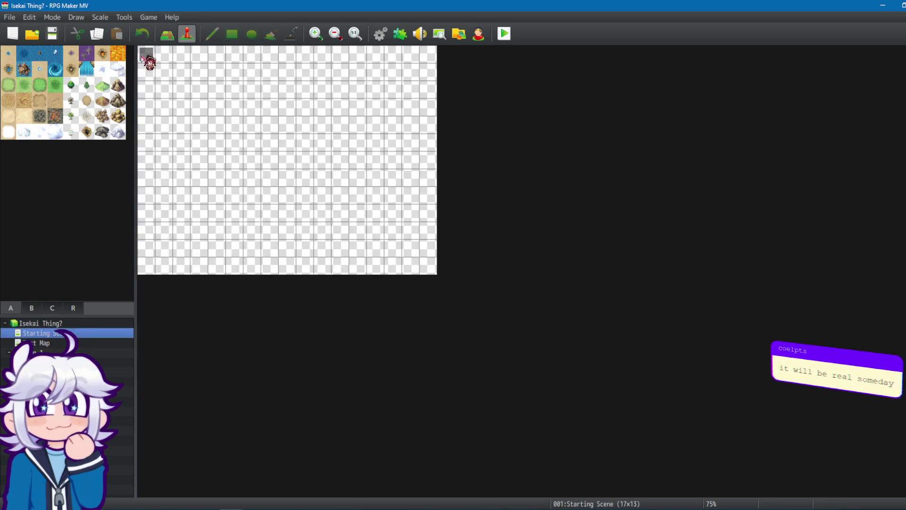
double_click(146, 59)
key("ctrl+v")
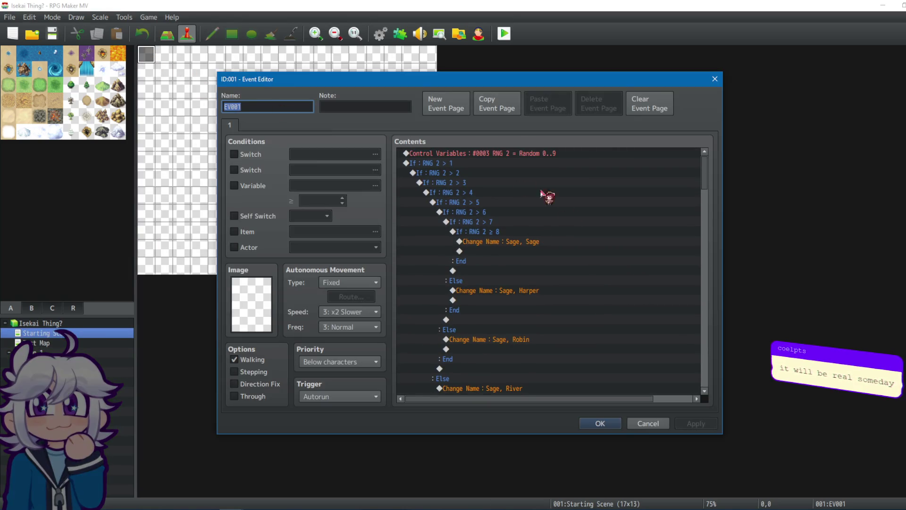
scroll(536, 246, "down", 2)
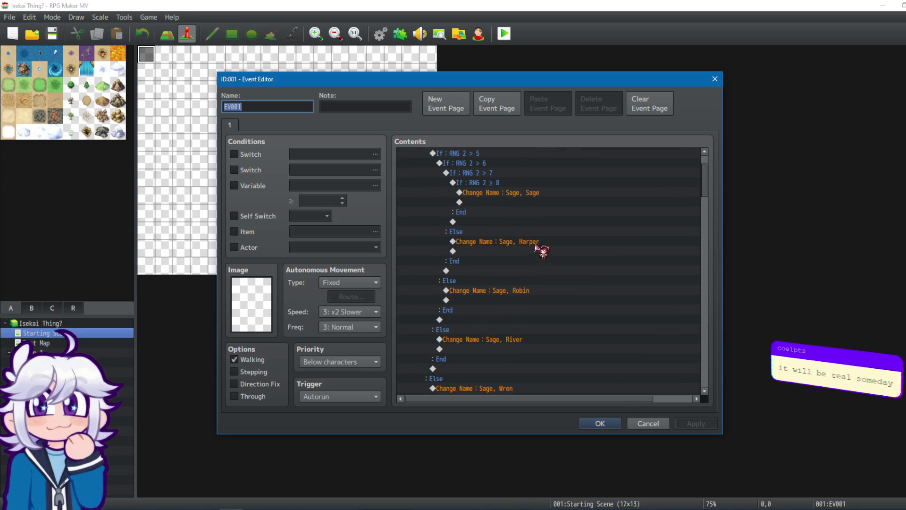
left_click(514, 195)
left_click(504, 240)
scroll(519, 264, "down", 1)
left_click_drag(510, 253, 509, 271)
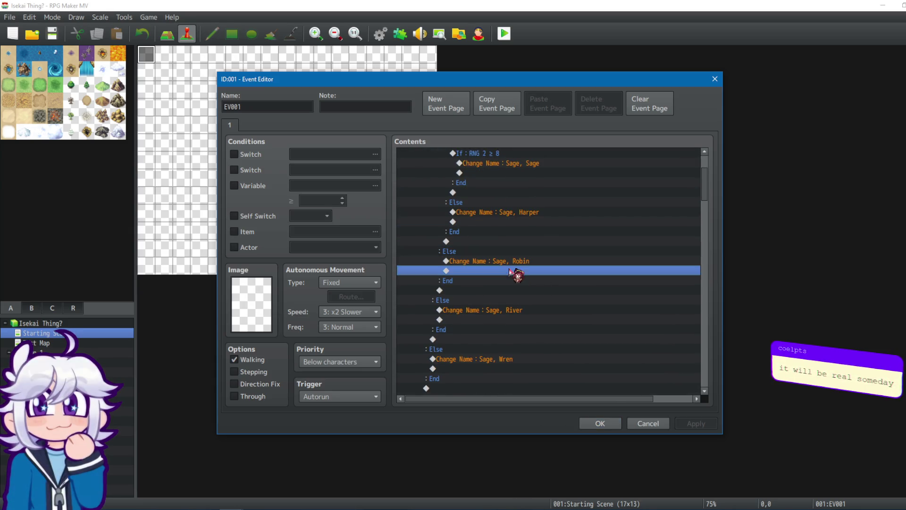
scroll(524, 311, "down", 2)
Step: Review the Sage name changes, RNG 2 reset, RNG 1 random 1..100, and Quiz Start call
left_click(528, 359)
scroll(524, 349, "down", 4)
left_click(512, 317)
left_click(505, 368)
scroll(529, 330, "down", 2)
scroll(549, 324, "down", 2)
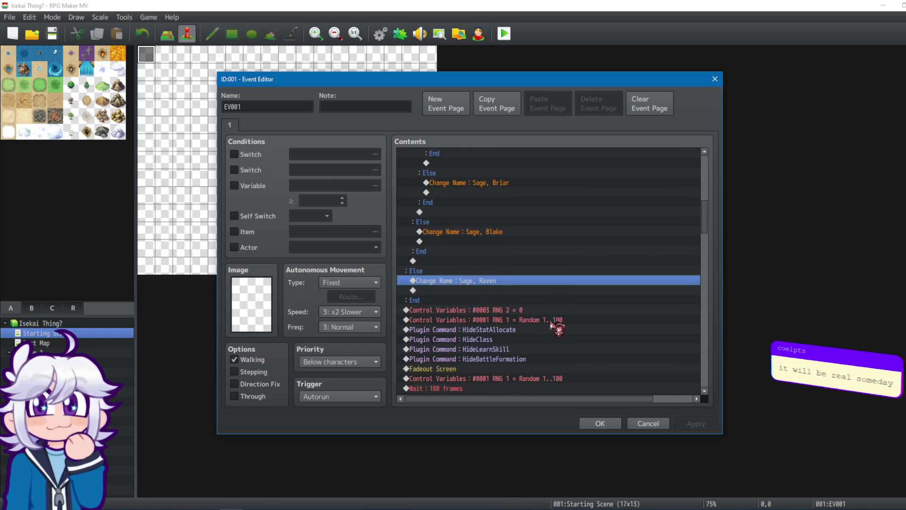
scroll(580, 312, "down", 1)
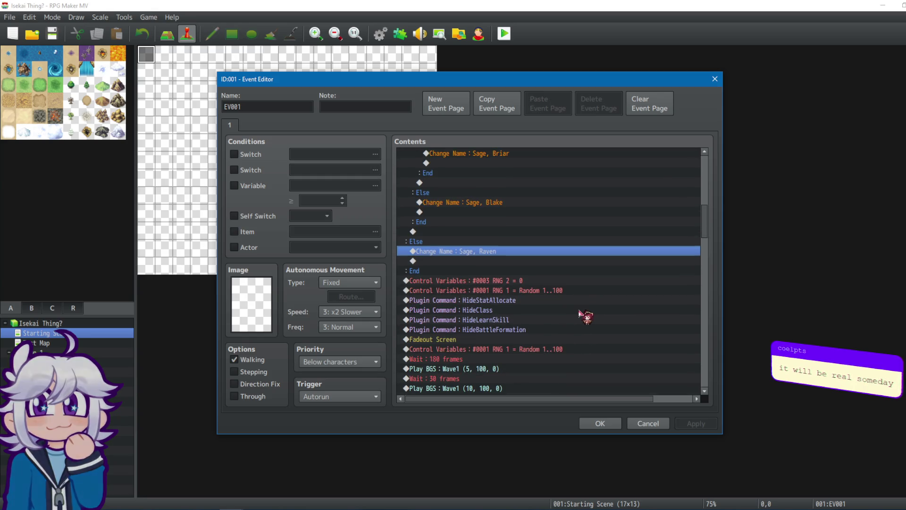
left_click(504, 282)
left_click(559, 291)
scroll(562, 302, "down", 3)
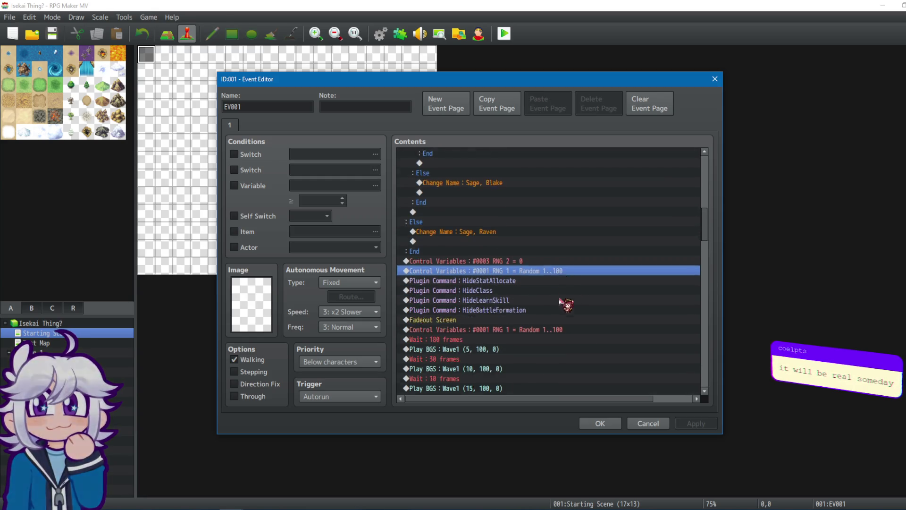
mouse_move(704, 238)
left_mouse_down()
mouse_move(707, 371)
mouse_move(704, 336)
left_mouse_up()
left_click(464, 235)
Step: Change the Common Event call from Quiz Start to 0012 Quizzical 2
right_click(464, 235)
left_click(490, 250)
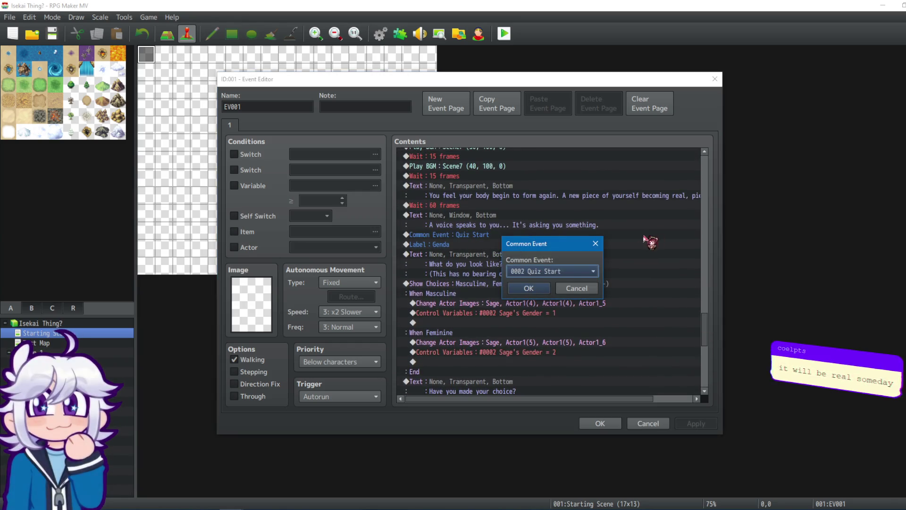
left_click(568, 271)
left_click(538, 362)
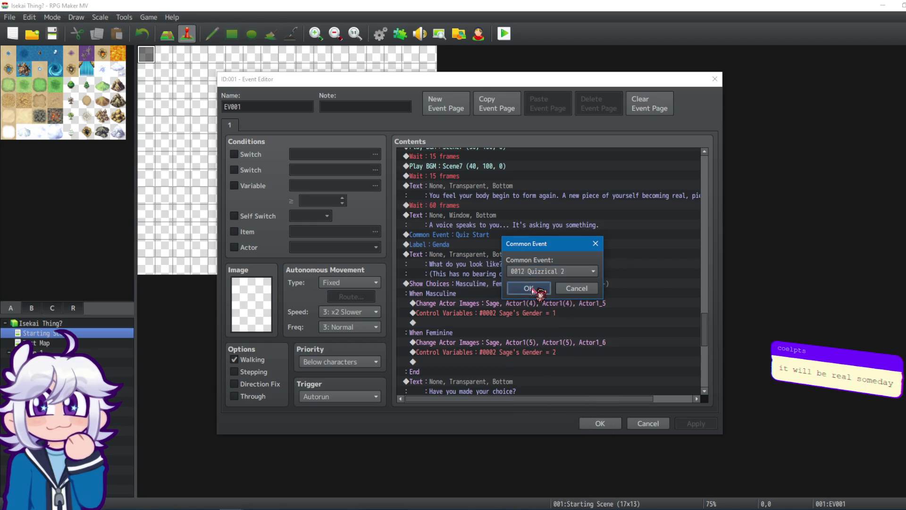
left_click(522, 289)
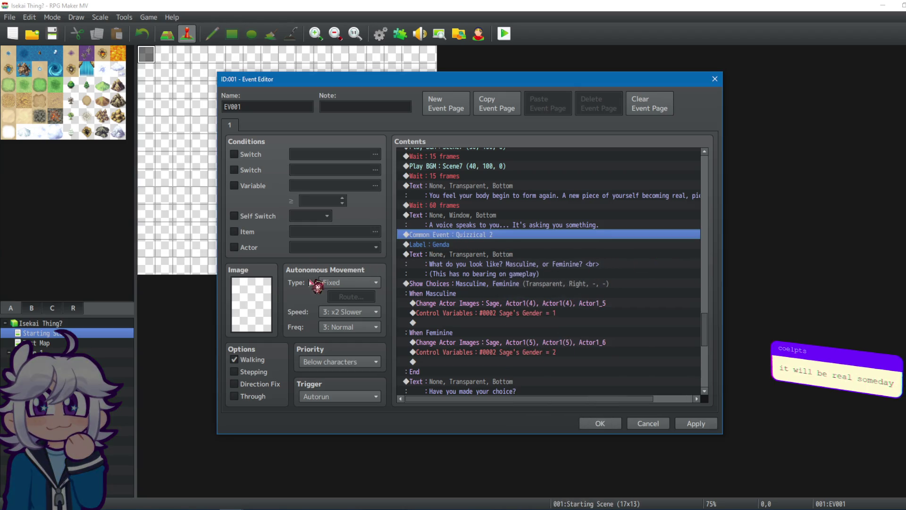
Step: Review the Genda label, the 'Have you made your choice?' prompt and its jump commands
left_click(519, 244)
scroll(533, 234, "down", 2)
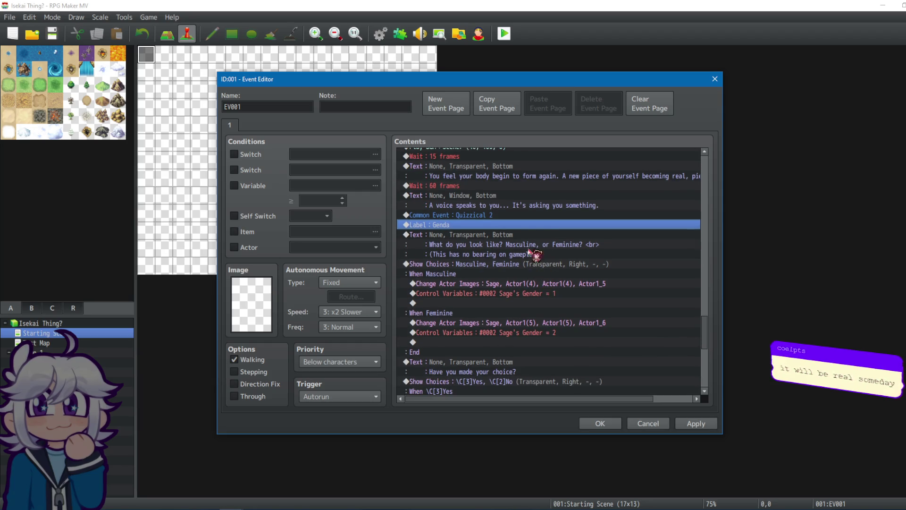
scroll(537, 234, "down", 4)
left_click(473, 244)
left_click(503, 274)
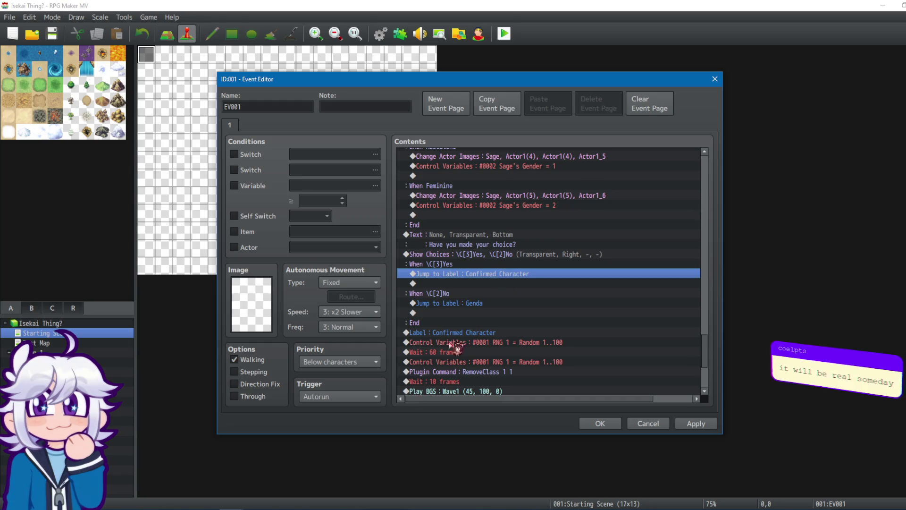
scroll(477, 265, "down", 2)
left_click(472, 255)
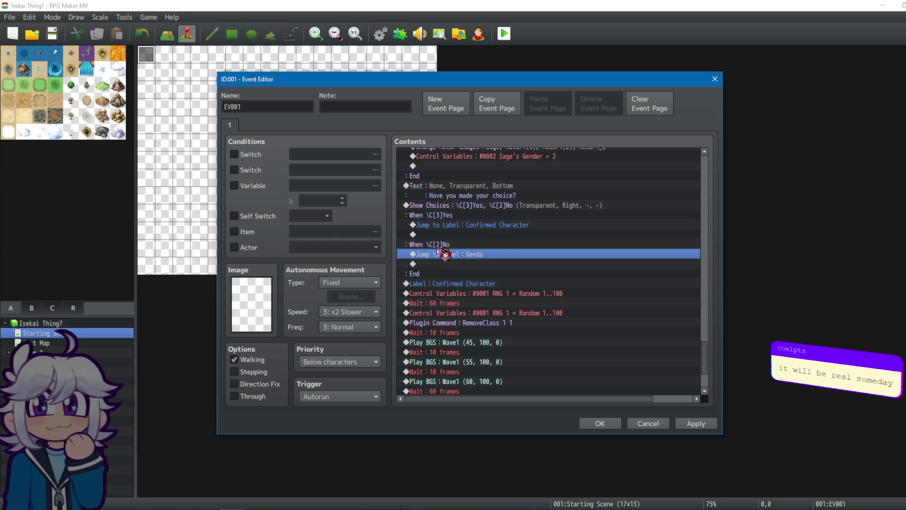
scroll(501, 274, "up", 2)
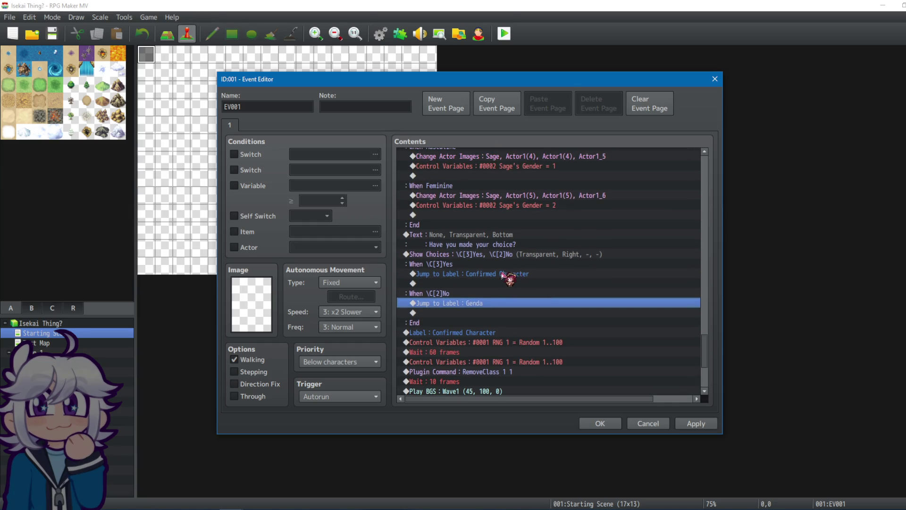
scroll(519, 222, "up", 2)
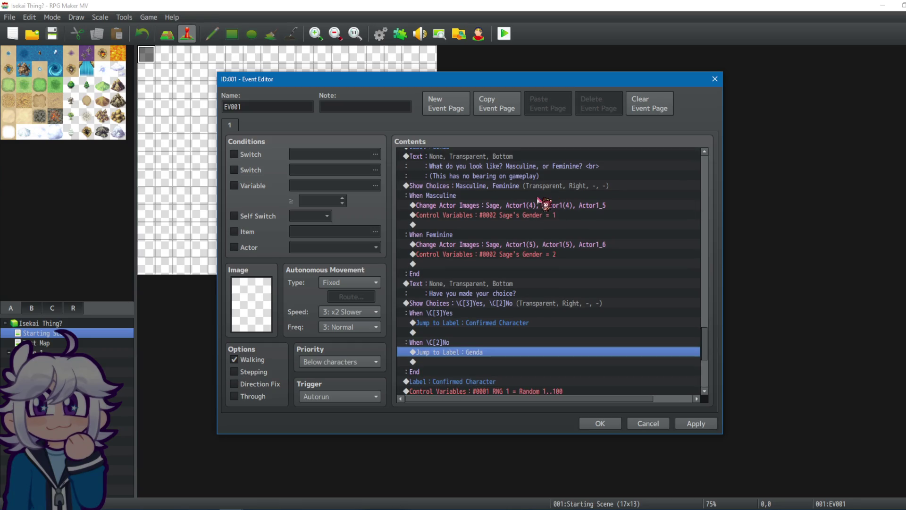
scroll(549, 198, "up", 2)
scroll(557, 183, "down", 10)
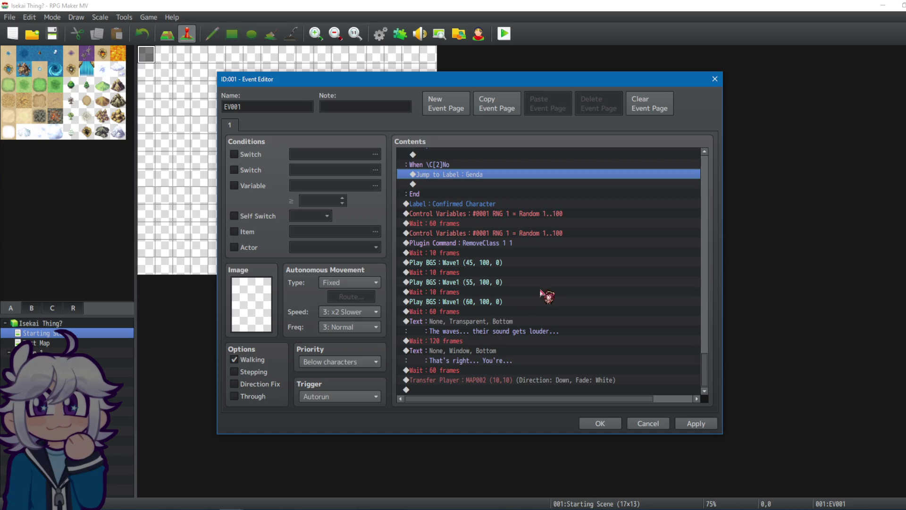
left_click(504, 355)
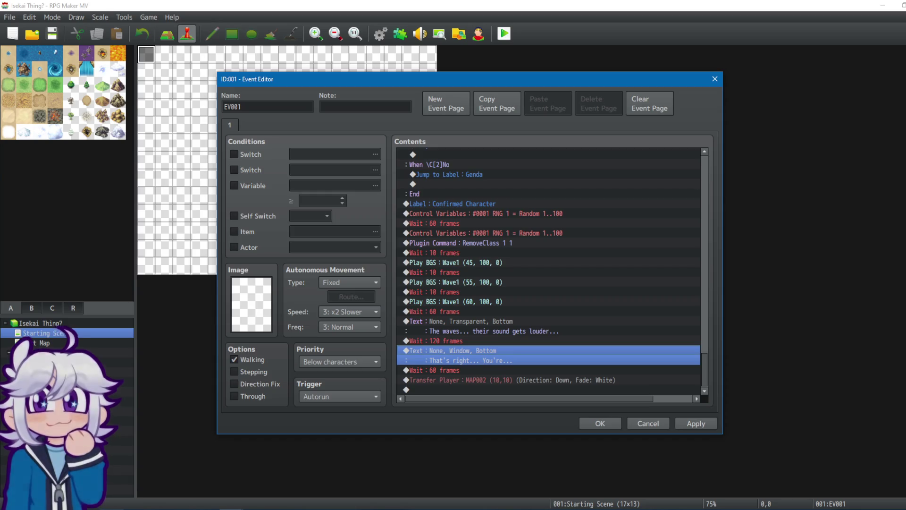
Step: Save the event changes and close the Event Editor with OK
mouse_move(124, 508)
left_click(116, 458)
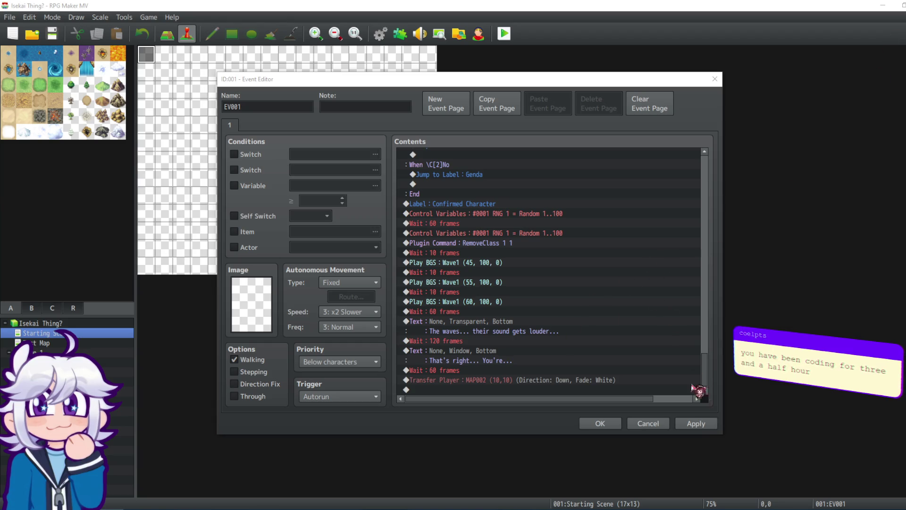
left_click(695, 423)
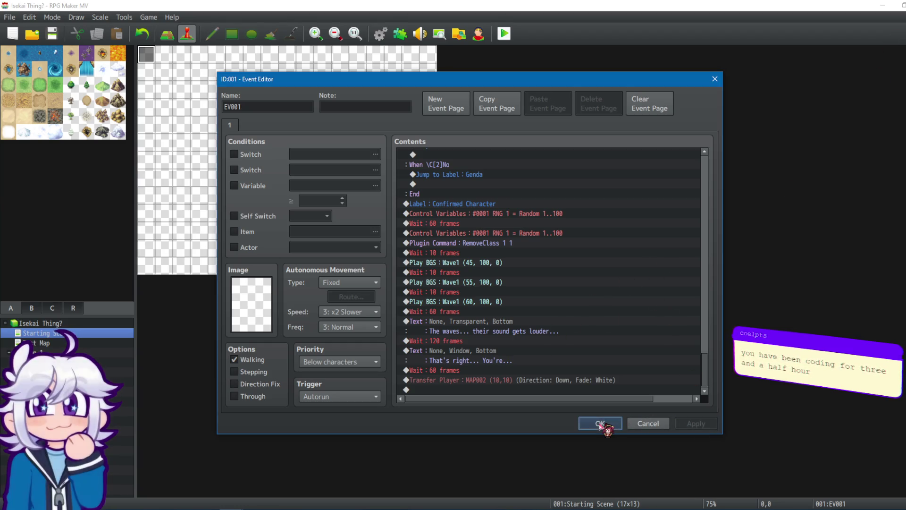
left_click(601, 423)
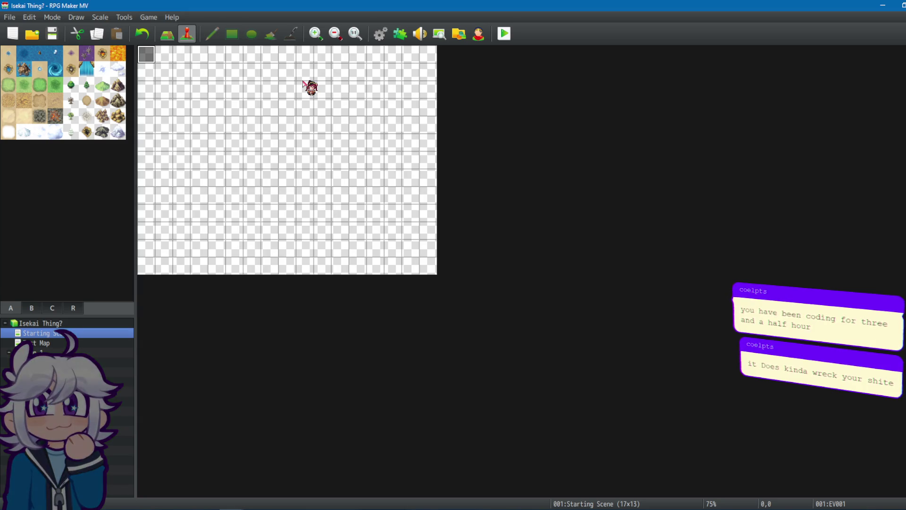
Step: Reopen the opening event at tile 0,0 and close it without changes
left_click(288, 161)
double_click(152, 52)
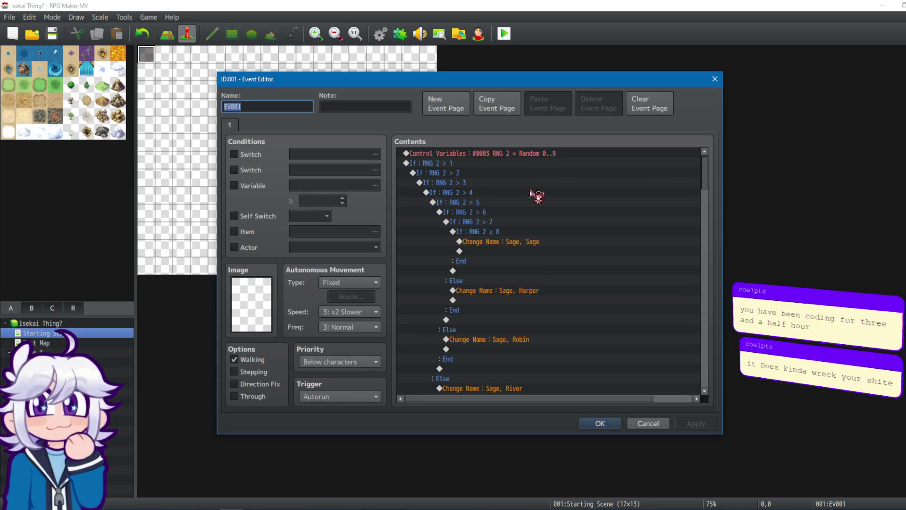
left_click(722, 88)
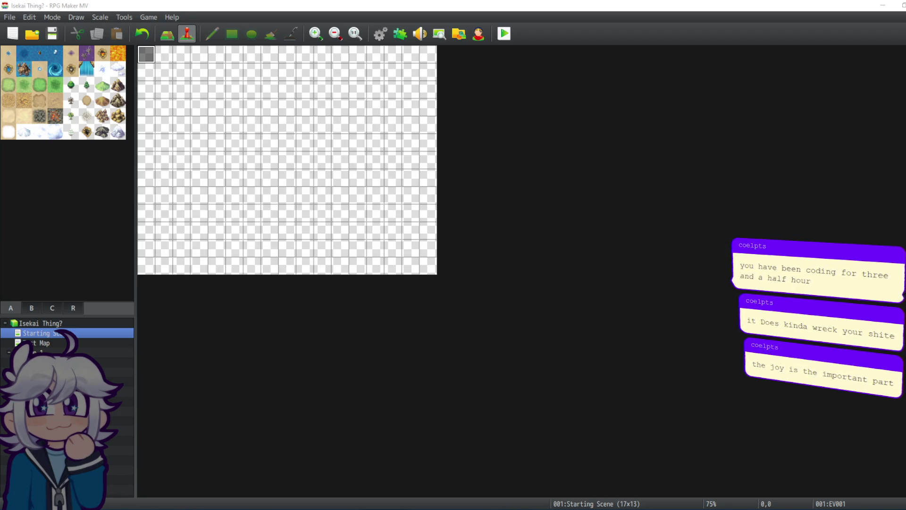
Step: Delete the dragged selection on the map, then bring up the database on Sage's actor settings
left_click(472, 94)
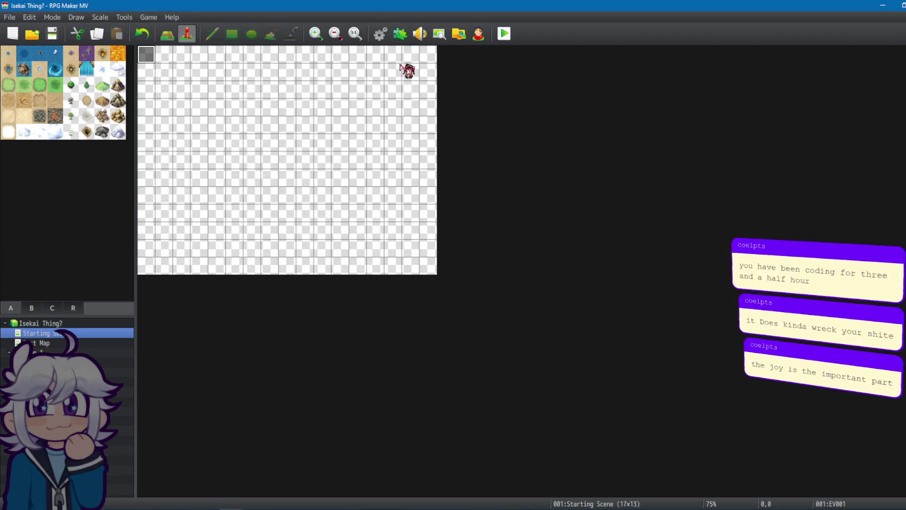
mouse_move(376, 49)
left_mouse_down()
mouse_move(367, 91)
mouse_move(342, 101)
left_mouse_up()
key("Delete")
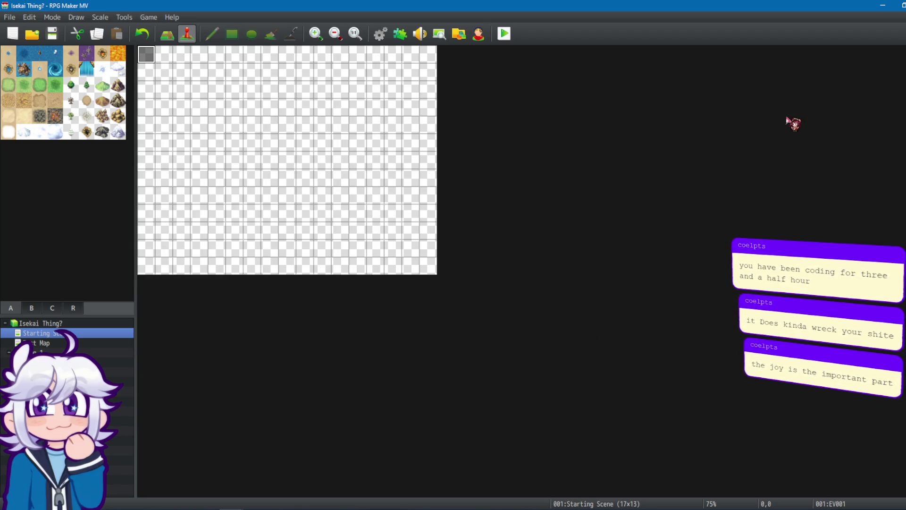
left_click(380, 33)
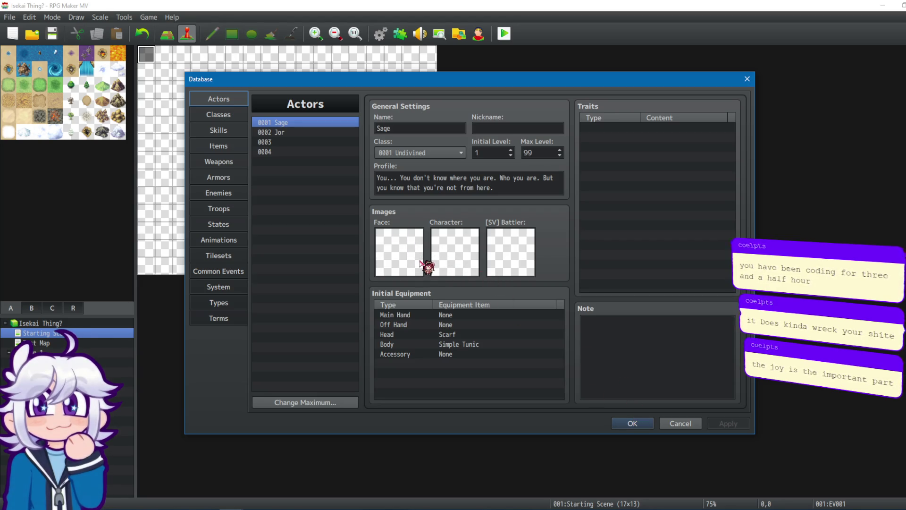
double_click(462, 258)
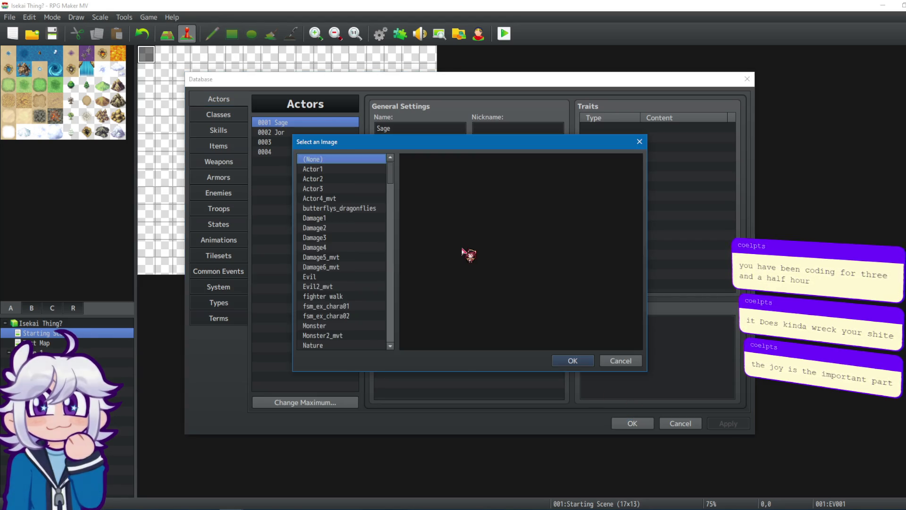
left_click(354, 190)
left_click(358, 179)
left_click(361, 169)
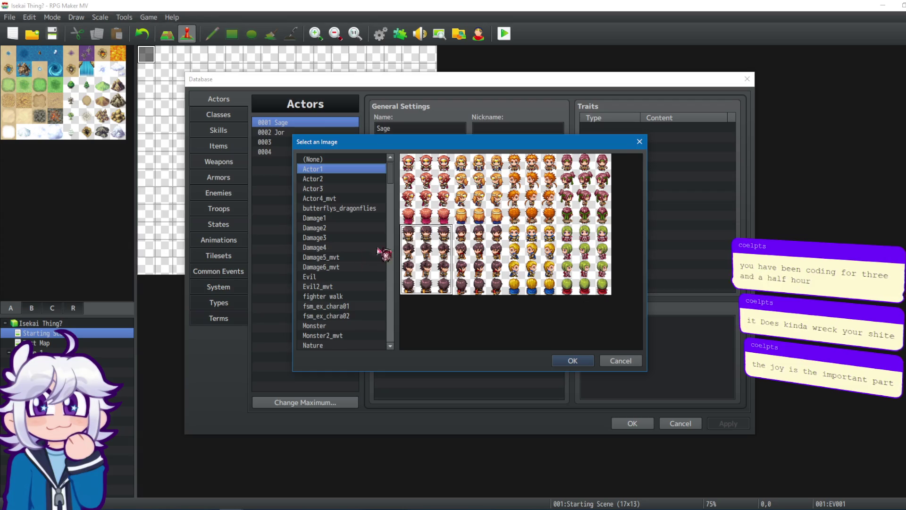
left_click(627, 363)
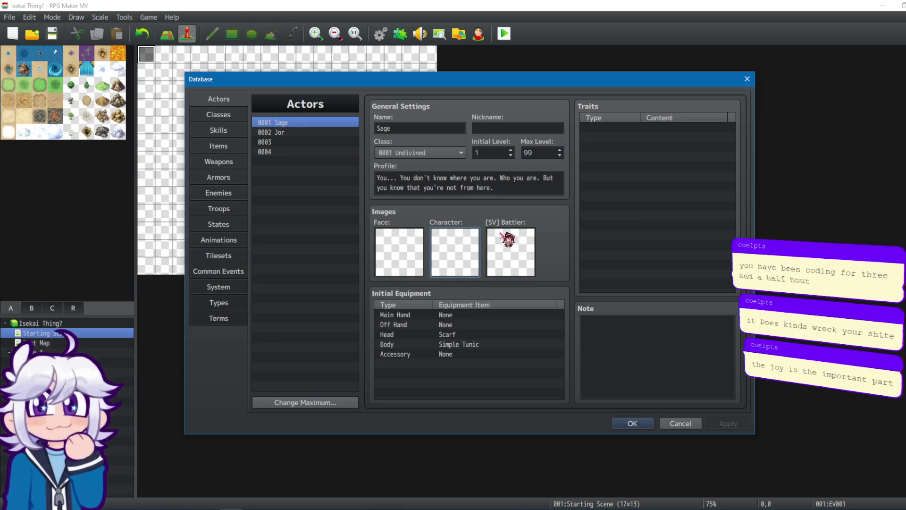
double_click(519, 260)
left_click(629, 359)
double_click(407, 242)
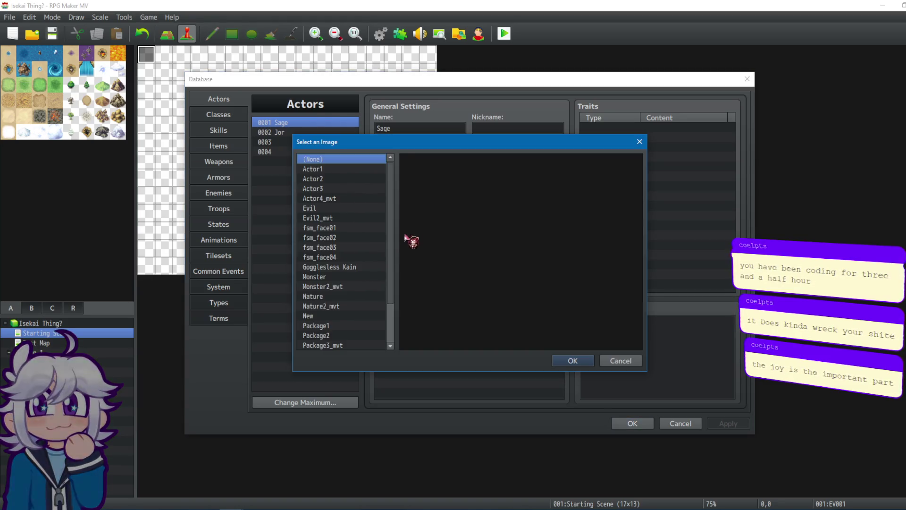
left_click(334, 189)
key("Up")
key("Up")
left_click(477, 241)
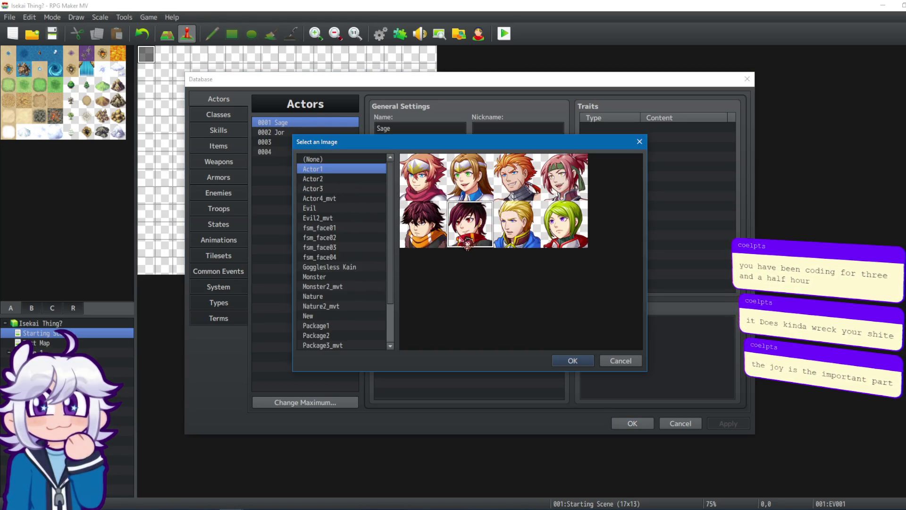
left_click(419, 244)
left_click(478, 241)
left_click(319, 178)
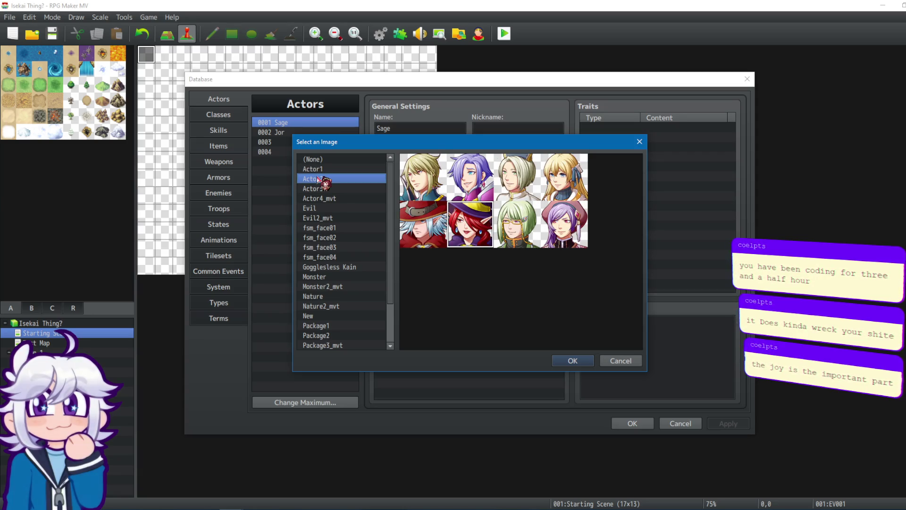
key("Up")
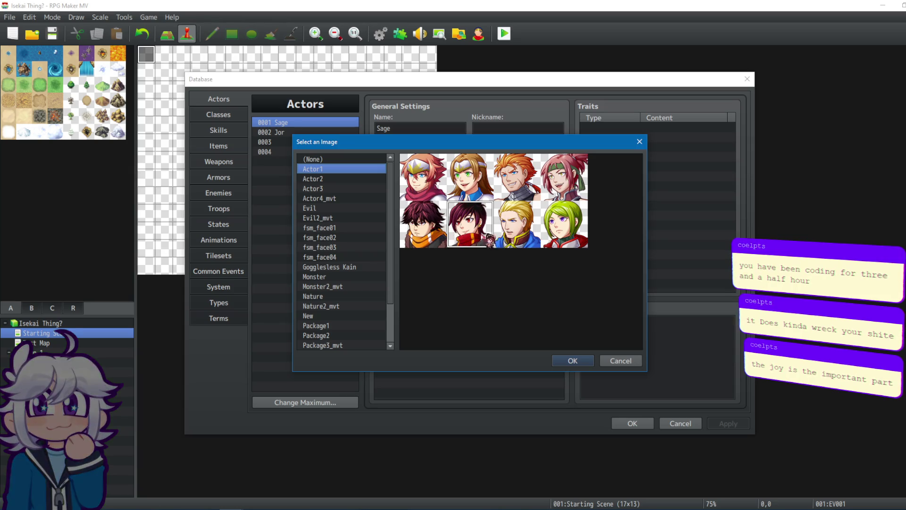
left_click(330, 180)
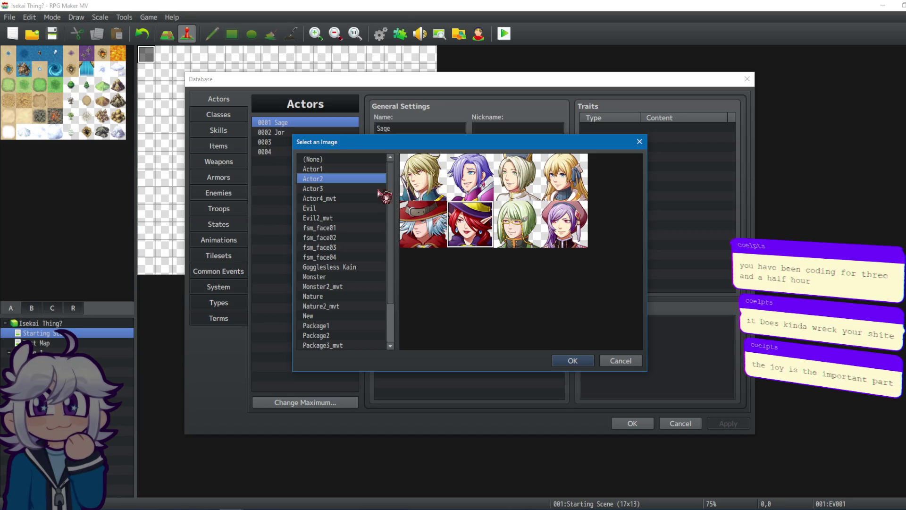
left_click(360, 189)
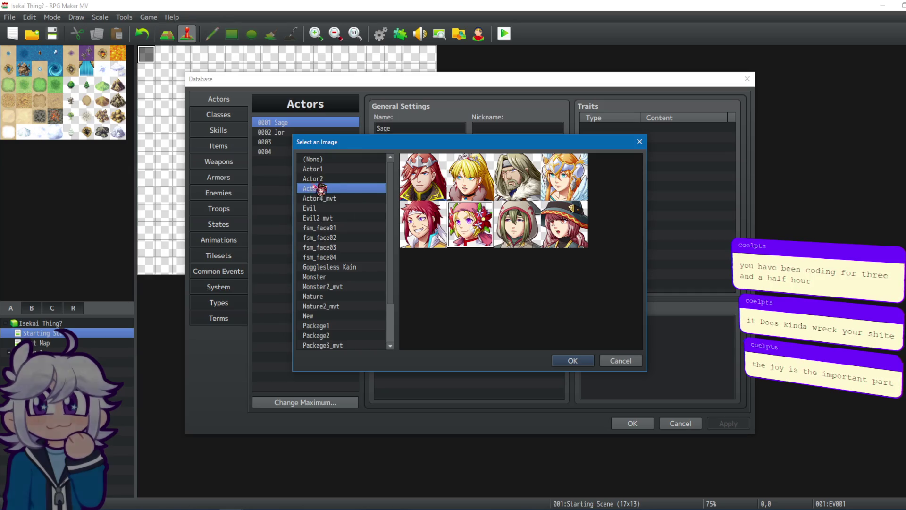
left_click(425, 183)
left_click(616, 361)
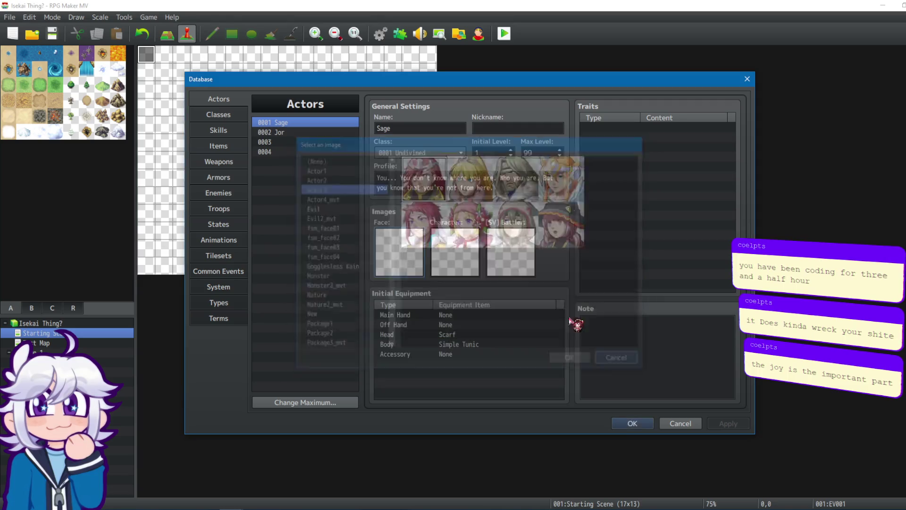
double_click(519, 260)
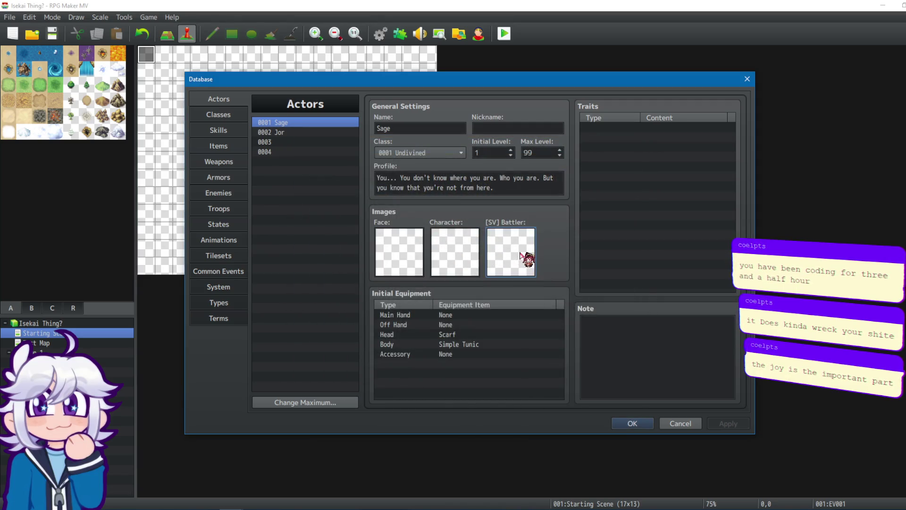
scroll(376, 243, "down", 3)
left_click_drag(346, 277, 341, 251)
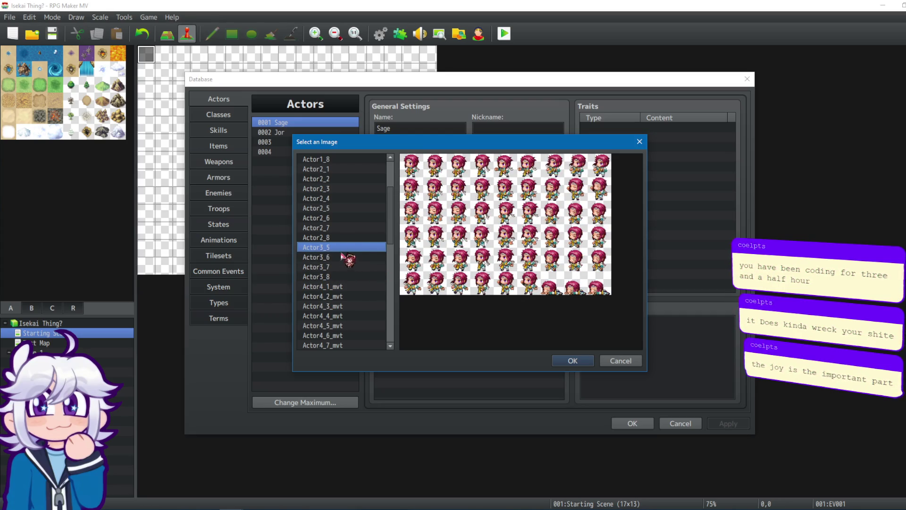
left_click(619, 362)
left_click(302, 142)
left_click(303, 124)
double_click(409, 247)
left_click(341, 179)
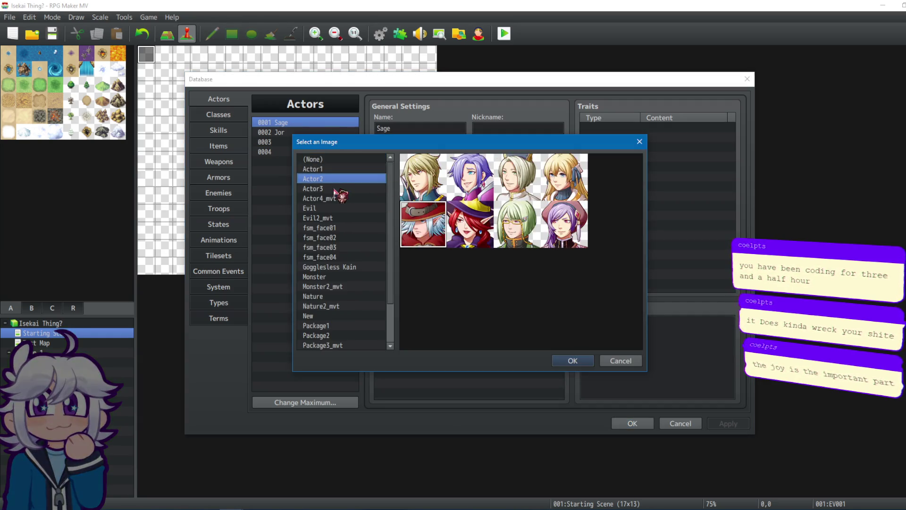
left_click(335, 188)
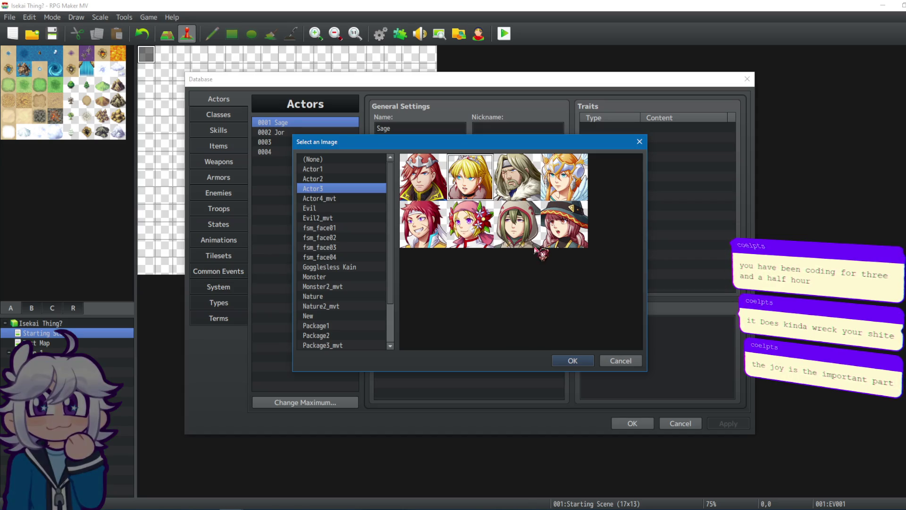
left_click(523, 234)
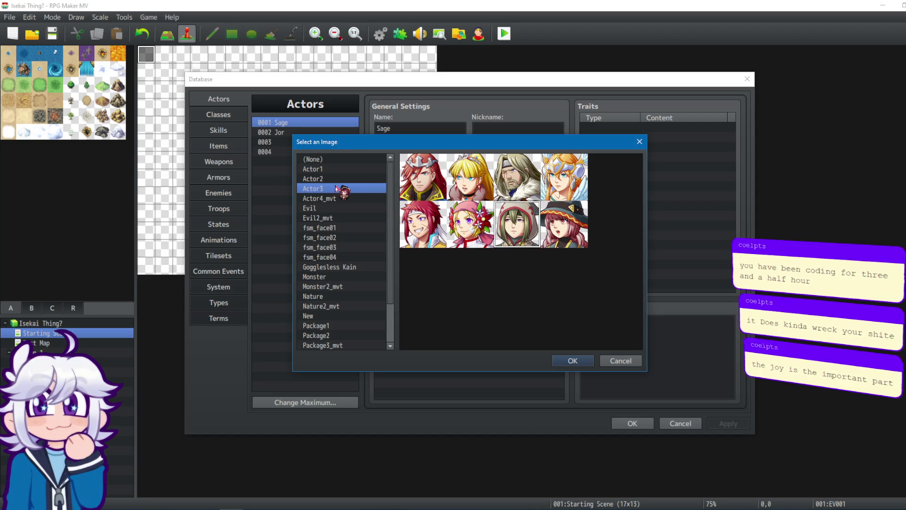
key("Up")
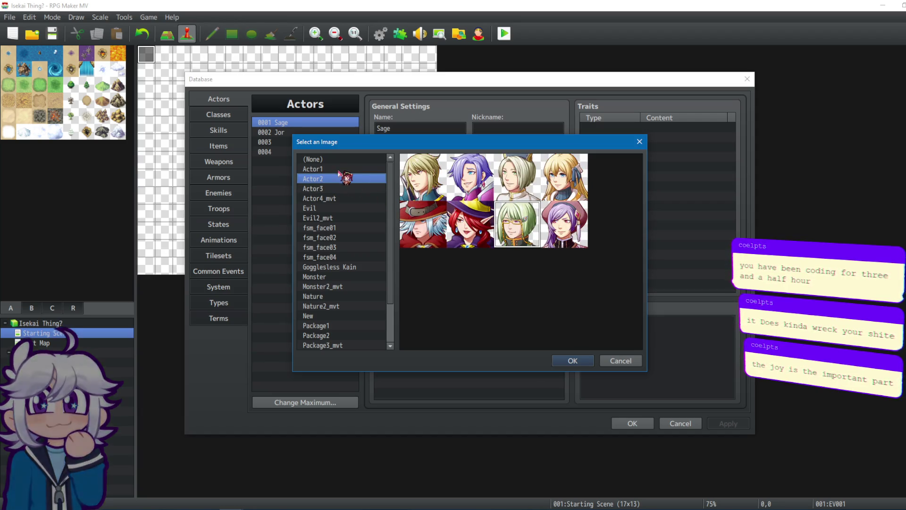
key("Up")
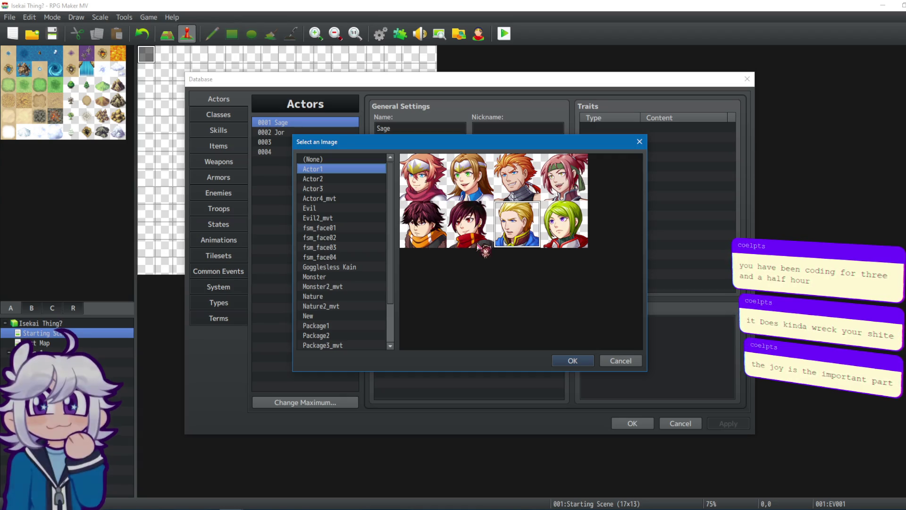
left_click(324, 199)
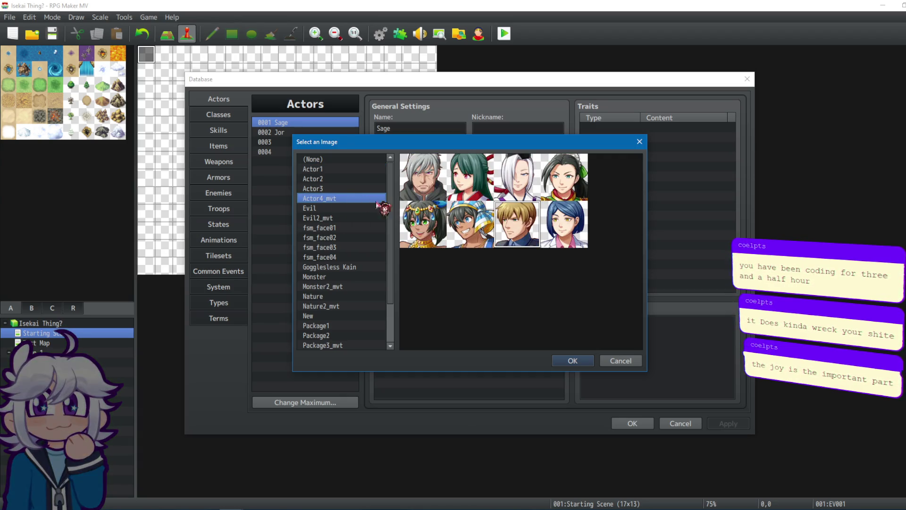
left_click(324, 208)
left_click(326, 218)
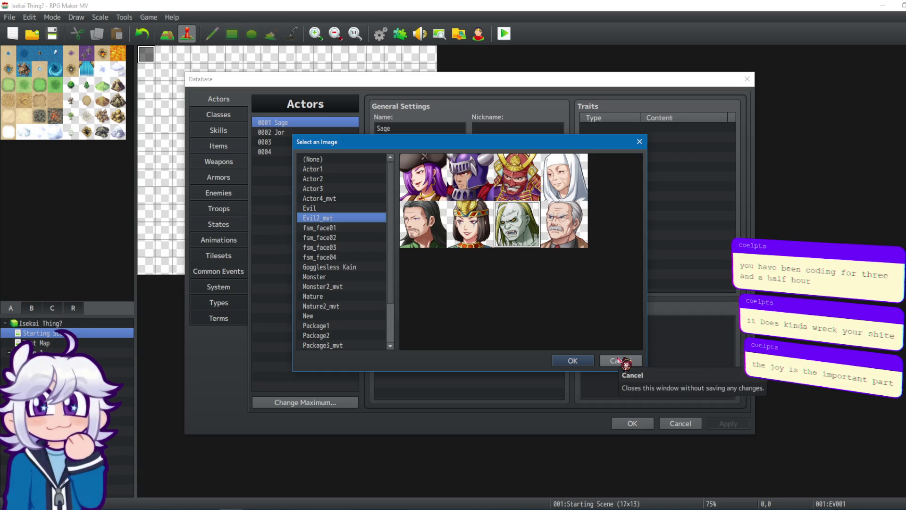
left_click(612, 363)
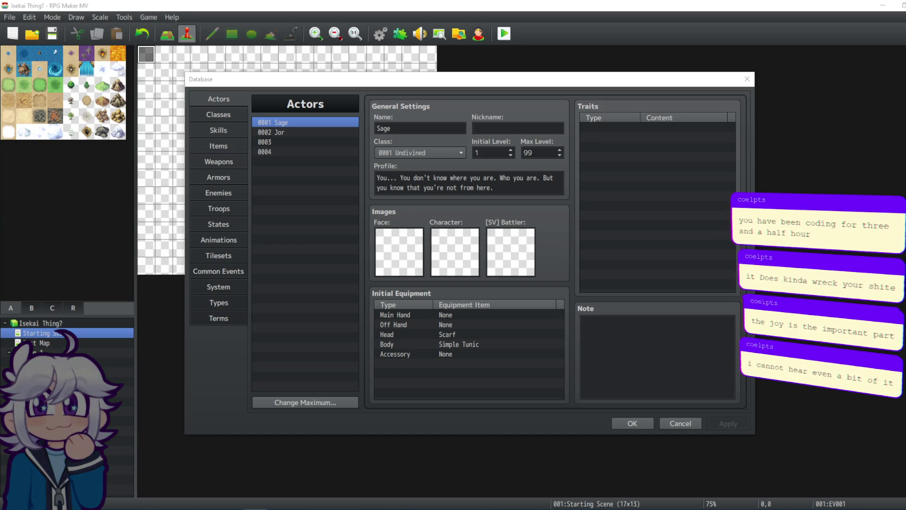
Step: Look over the Jor and Sage actors, then the Mage's Wisdom and Anima classes
left_click(292, 133)
left_click(295, 122)
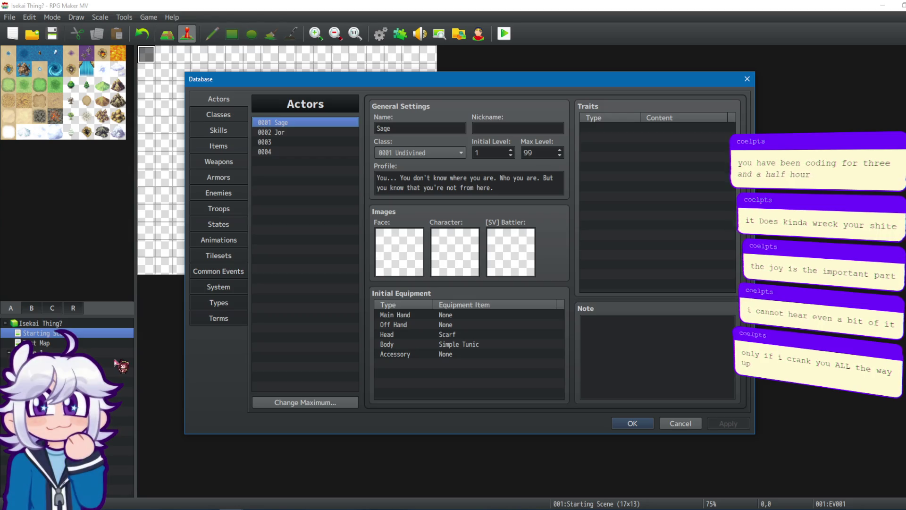
left_click(216, 118)
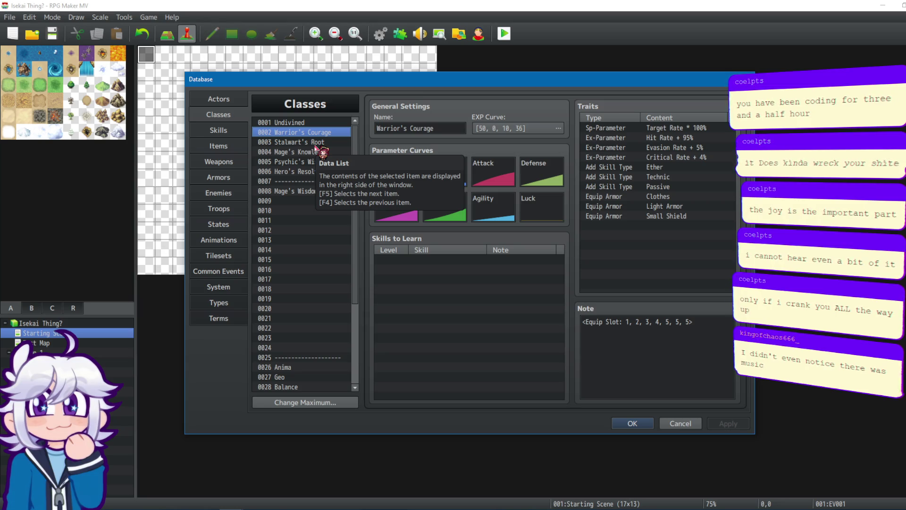
left_click(289, 191)
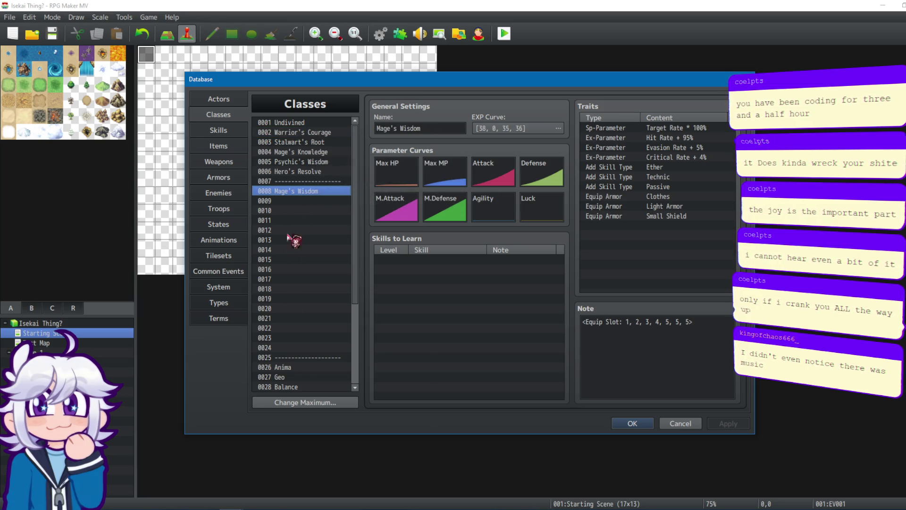
left_click(297, 367)
scroll(331, 265, "down", 2)
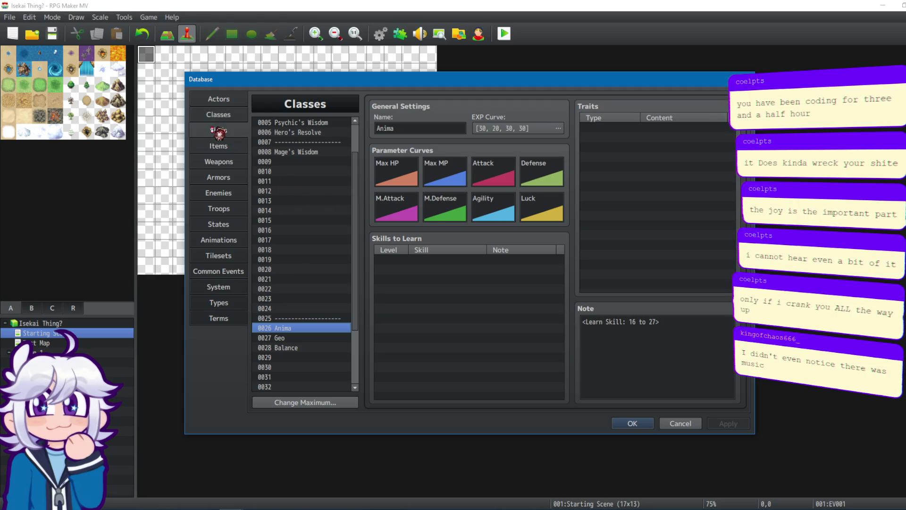
Step: Check the 0016 Fire skill's settings, then close the database
left_click(217, 128)
left_click(323, 280)
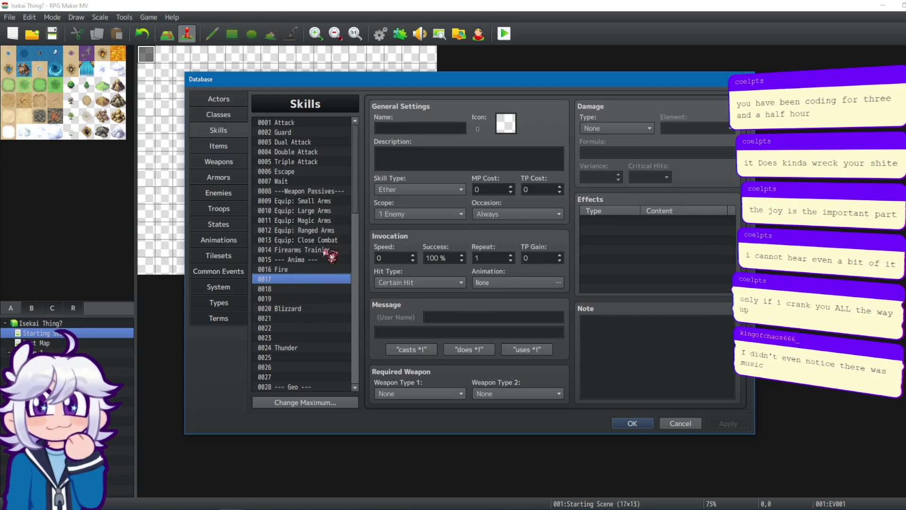
left_click(306, 270)
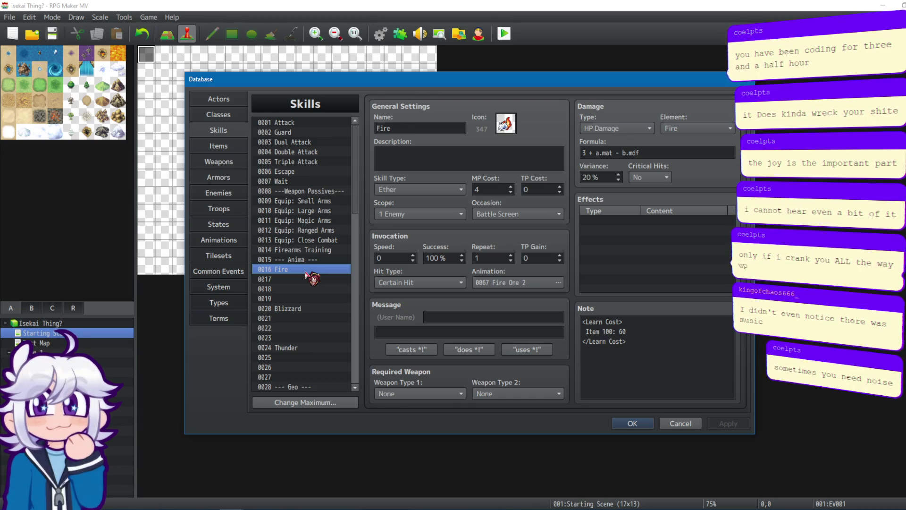
left_click(633, 423)
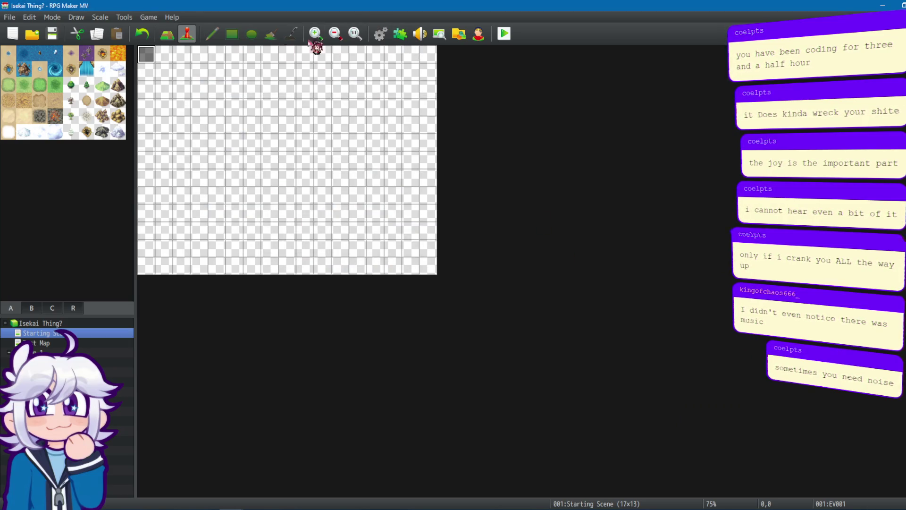
Step: Save and playtest the Test Map, accepting the starting divination and buff choices
left_click(45, 343)
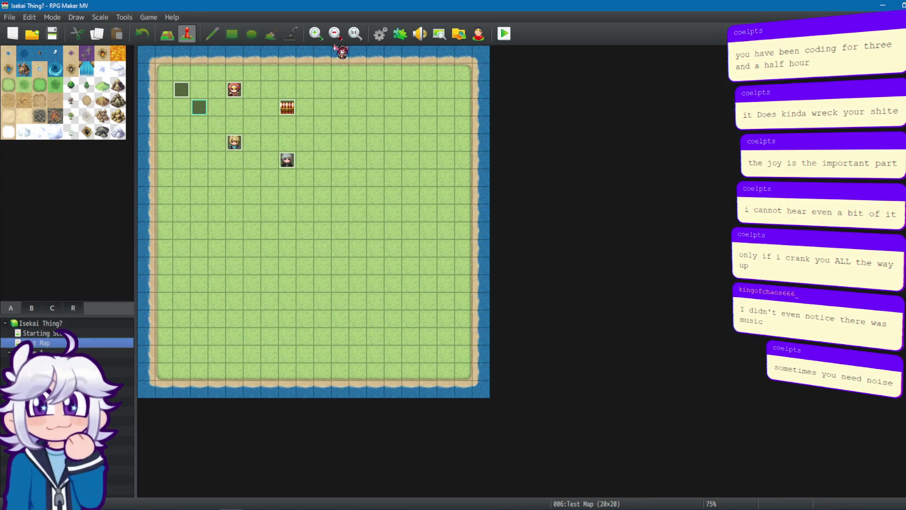
left_click(503, 33)
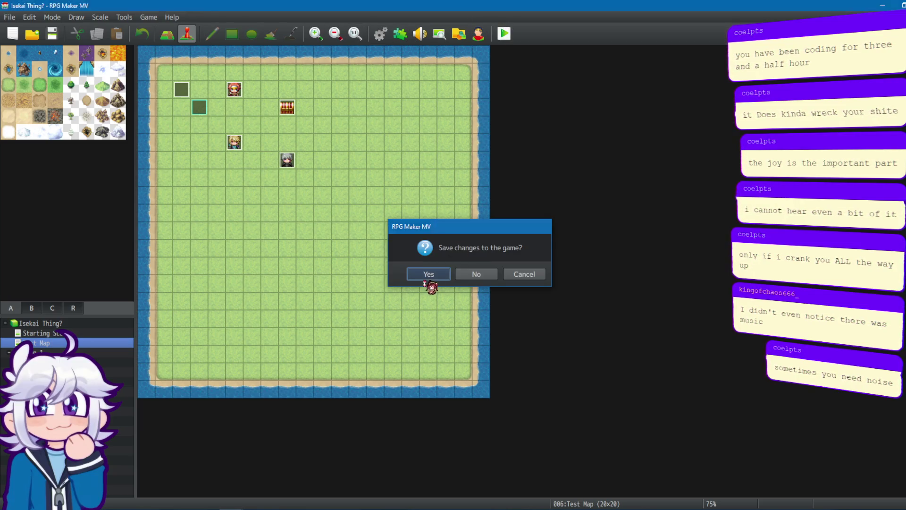
left_click(424, 275)
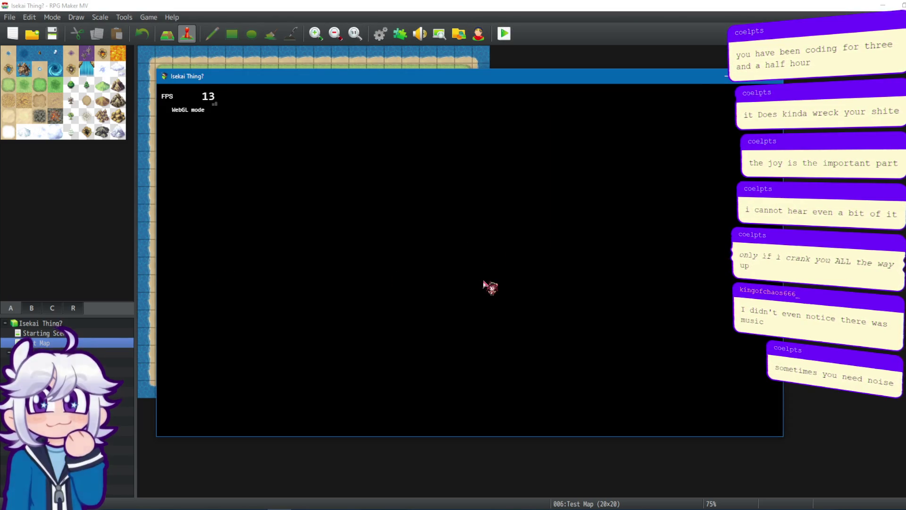
key("Return")
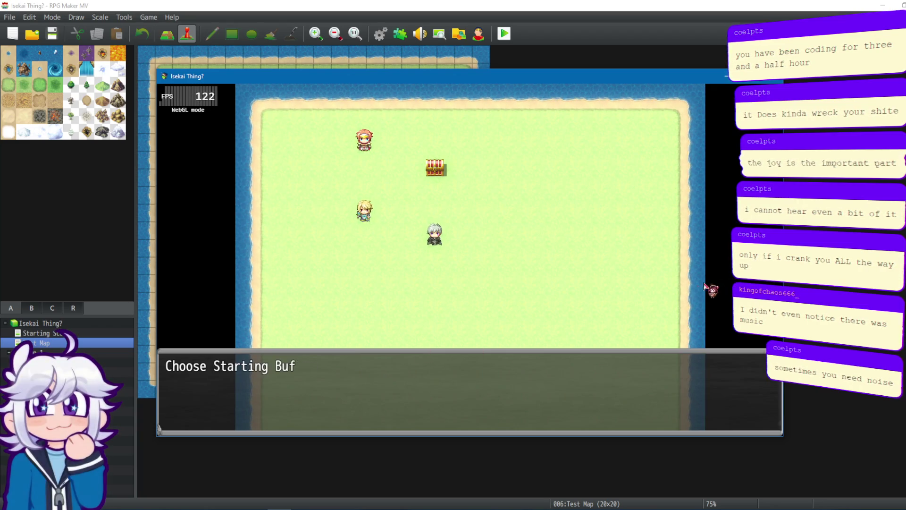
key("Return")
key("Escape")
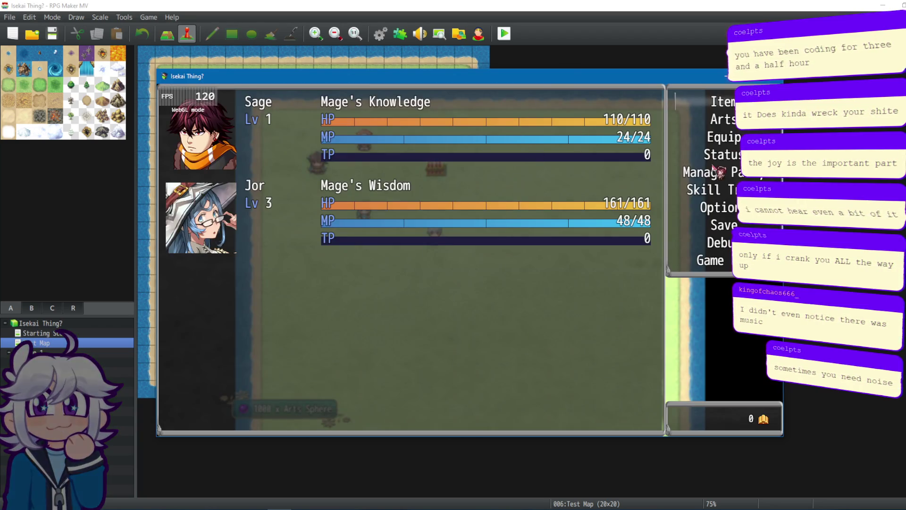
Step: View Sage's skill tree from the party menu, then return to the menu
key("Down")
key("Down")
key("Down")
key("Return")
key("Return")
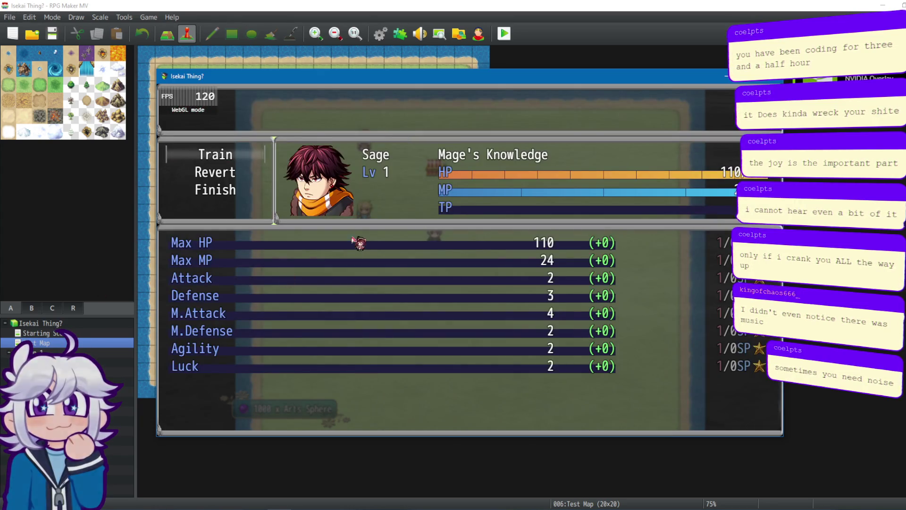
key("Return")
key("Escape")
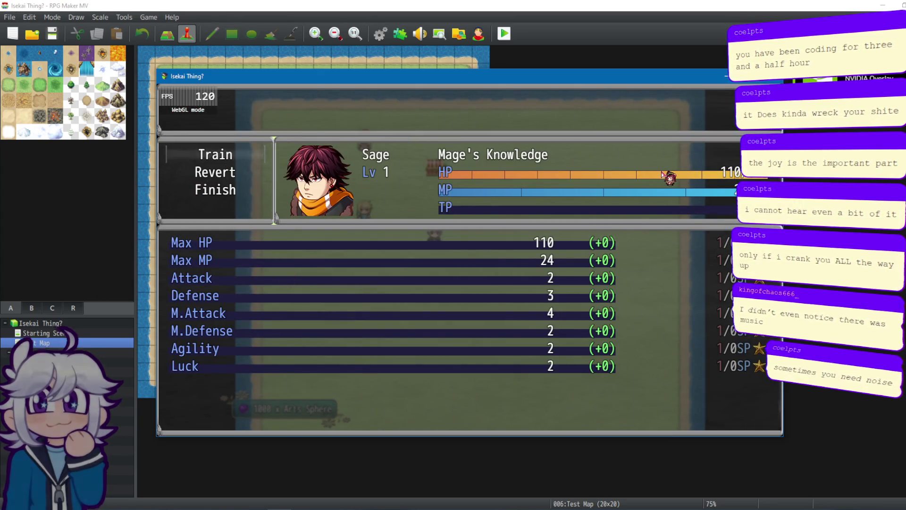
key("Escape")
Step: Open Sage's Arts screen and its Arts Training category list
key("Up")
key("Up")
key("Up")
key("Return")
key("Return")
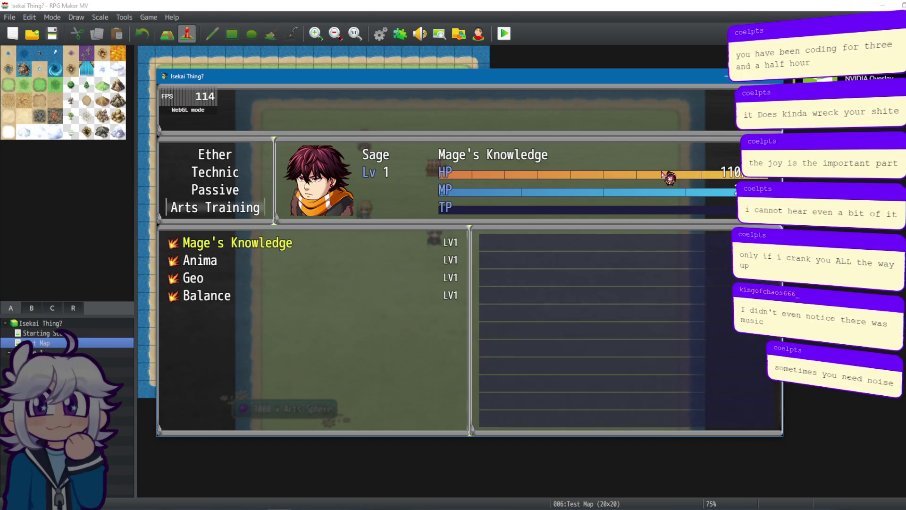
key("Return")
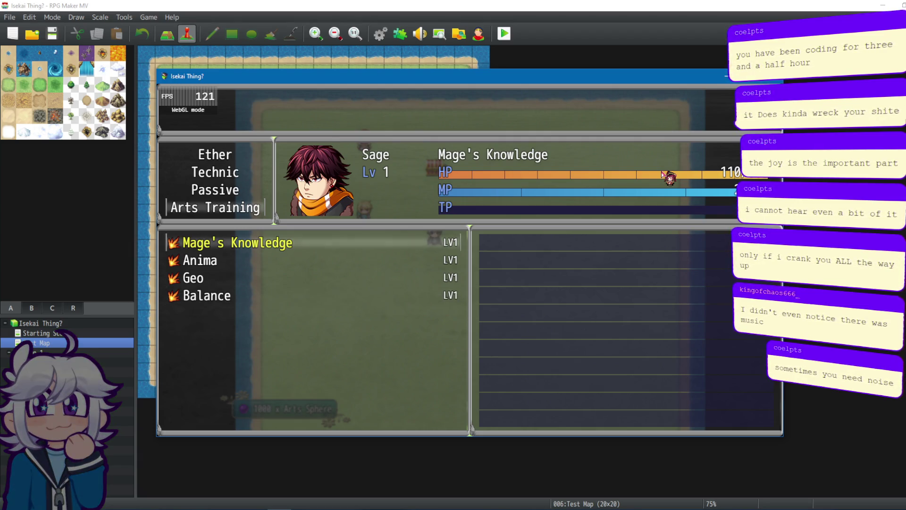
Step: Close the playtest and browse the project's YEP plugins in Plugin Manager
key("alt+F4")
left_click(400, 34)
scroll(366, 268, "down", 2)
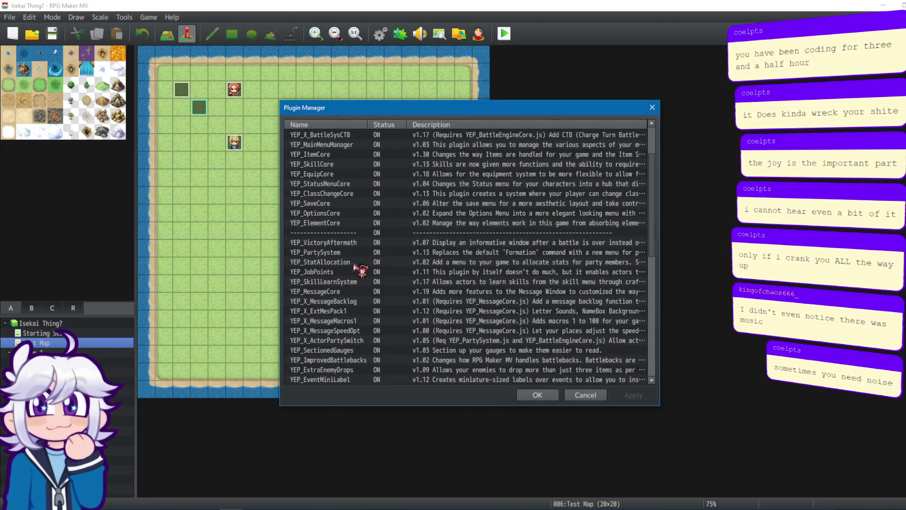
Step: Check YEP_SkillLearnSystem, then inspect the Warrior's Courage class's skills-to-learn list in the Database
left_click(337, 281)
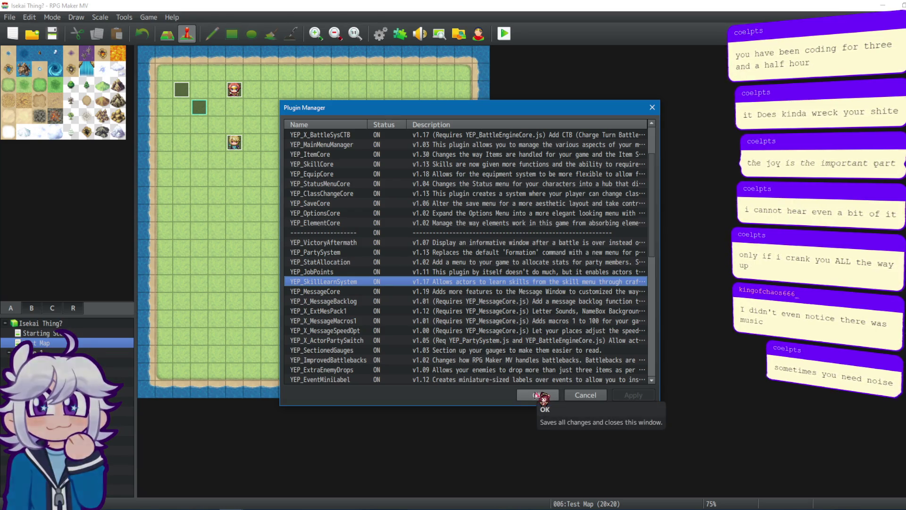
left_click(538, 395)
left_click(391, 29)
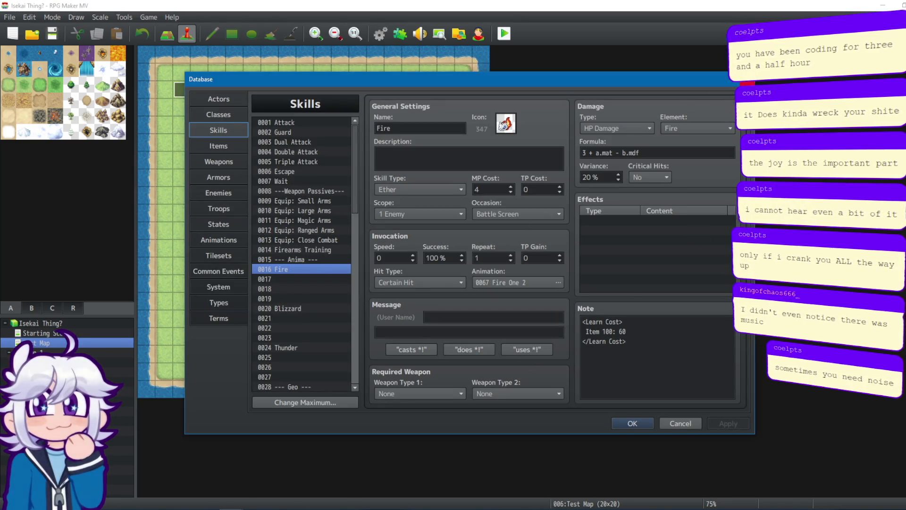
left_click(235, 117)
scroll(267, 152, "up", 4)
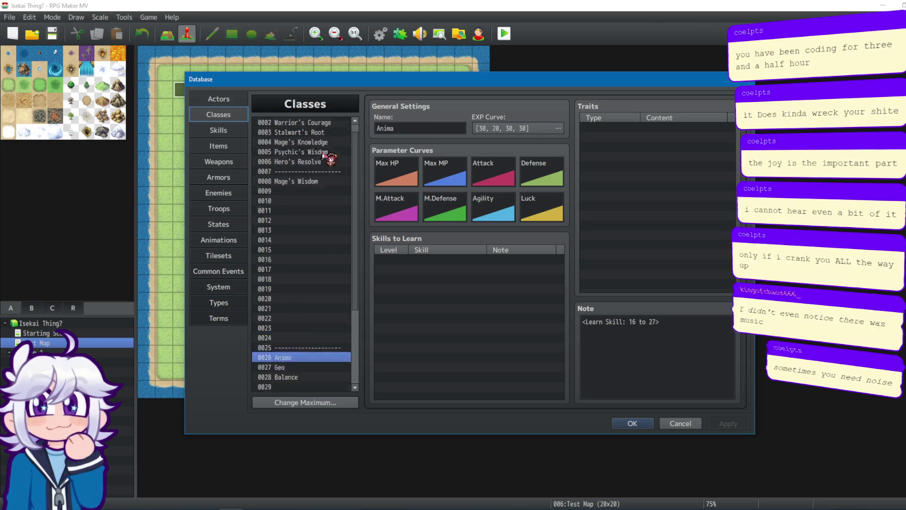
left_click(331, 134)
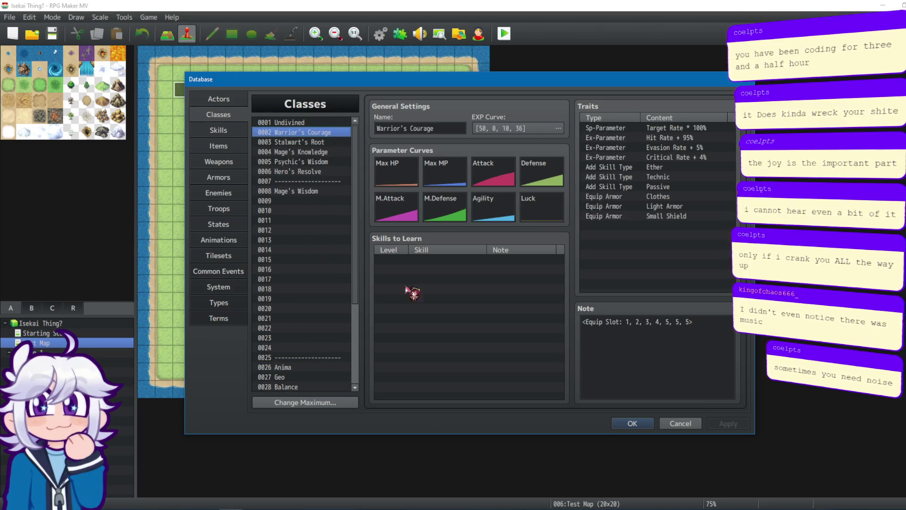
left_click(447, 261)
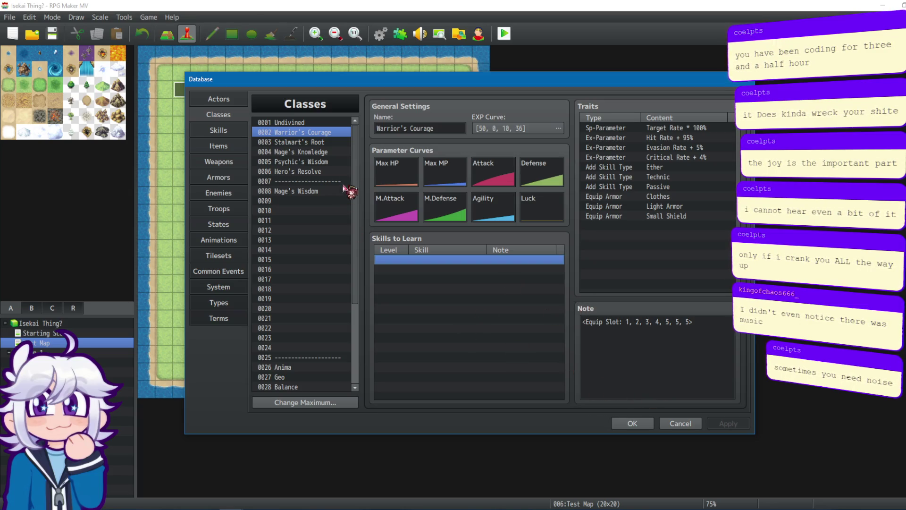
Step: Look over the Anima, Geo and Balance classes, then close the Database
left_click(288, 367)
scroll(326, 330, "down", 3)
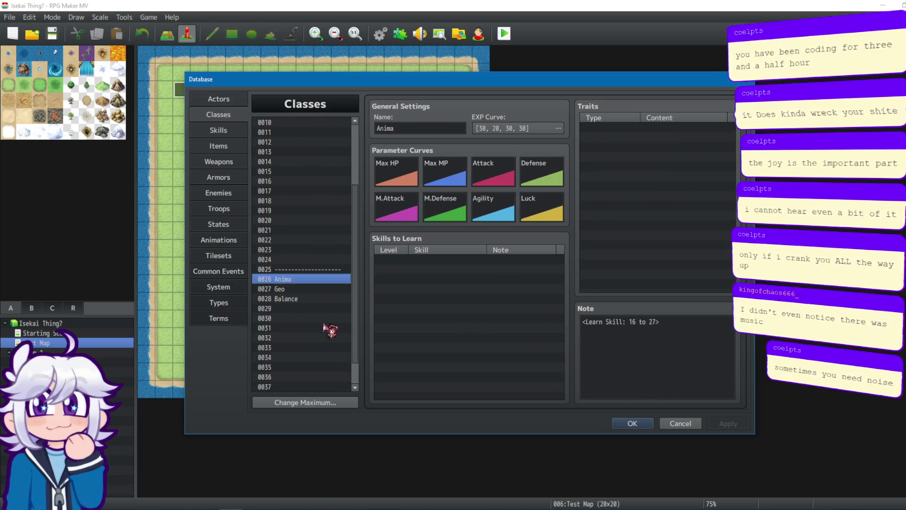
scroll(351, 273, "down", 2)
left_click(312, 264)
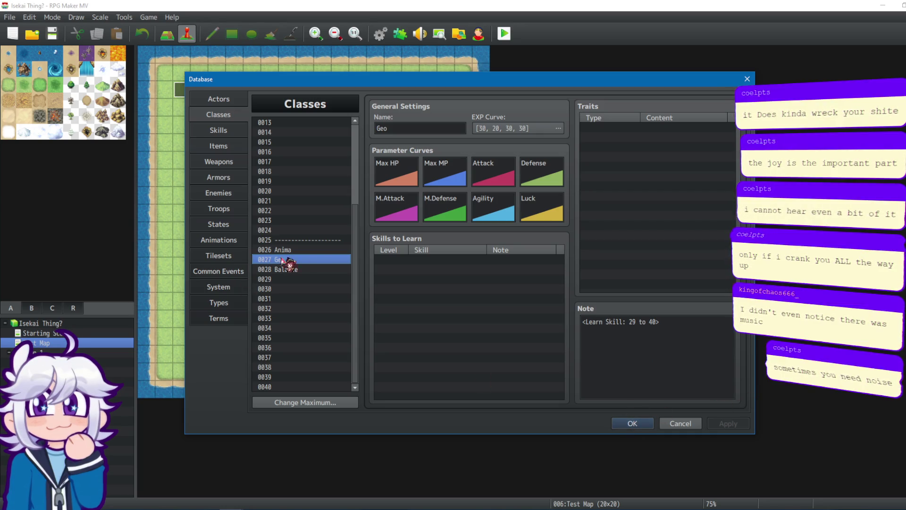
left_click(321, 250)
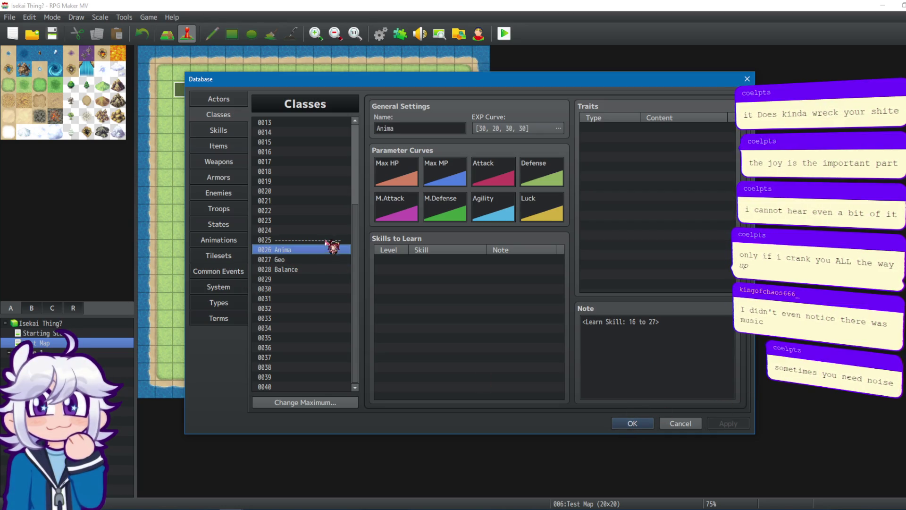
left_click(306, 259)
left_click(300, 269)
left_click(295, 279)
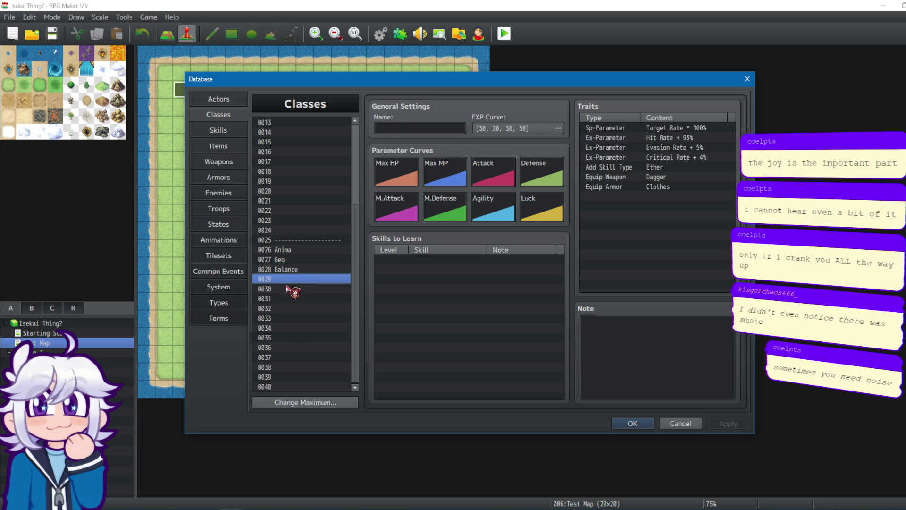
left_click(622, 420)
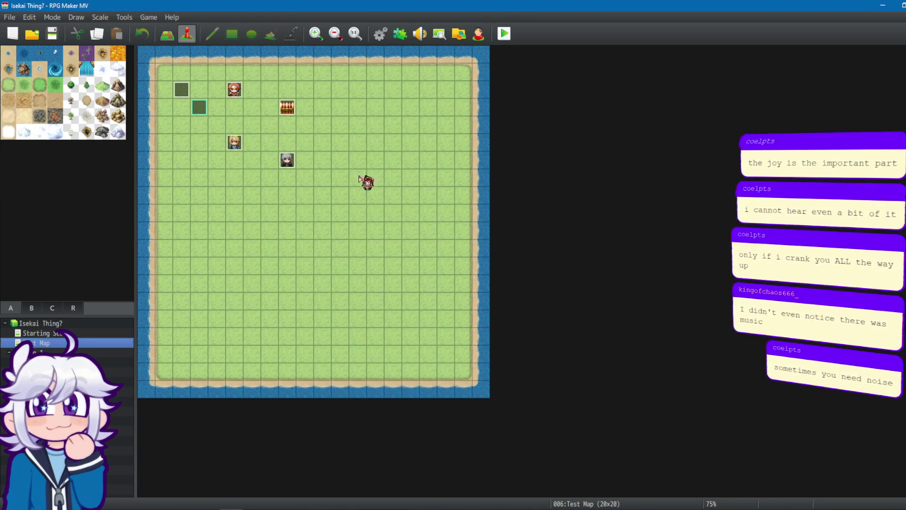
left_click(401, 34)
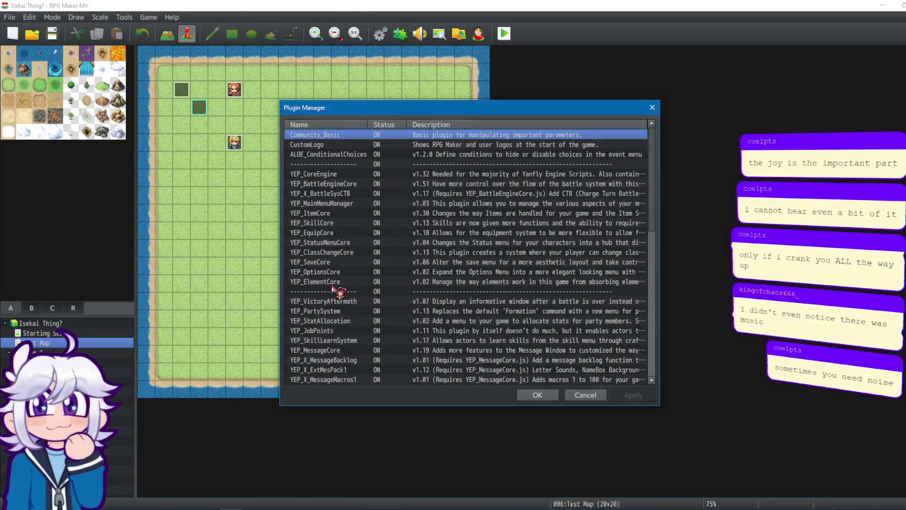
scroll(340, 290, "down", 1)
left_click(357, 311)
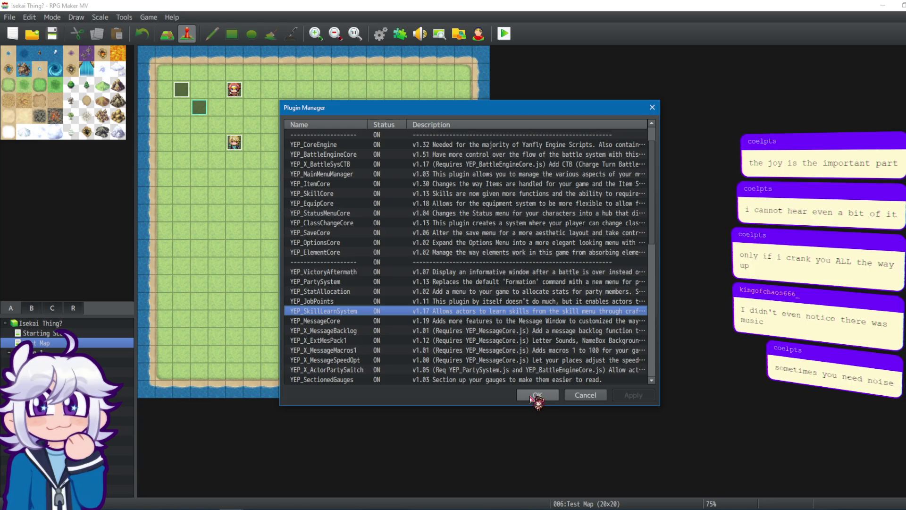
double_click(328, 311)
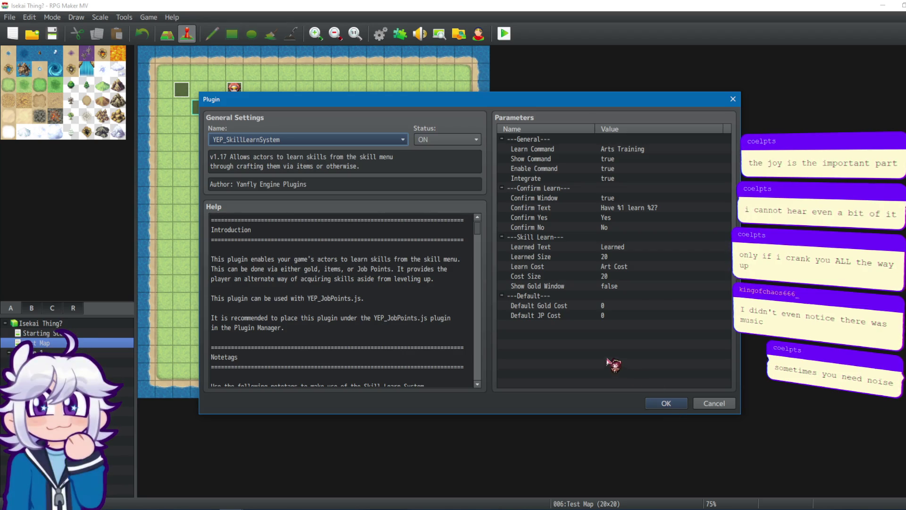
left_click(666, 403)
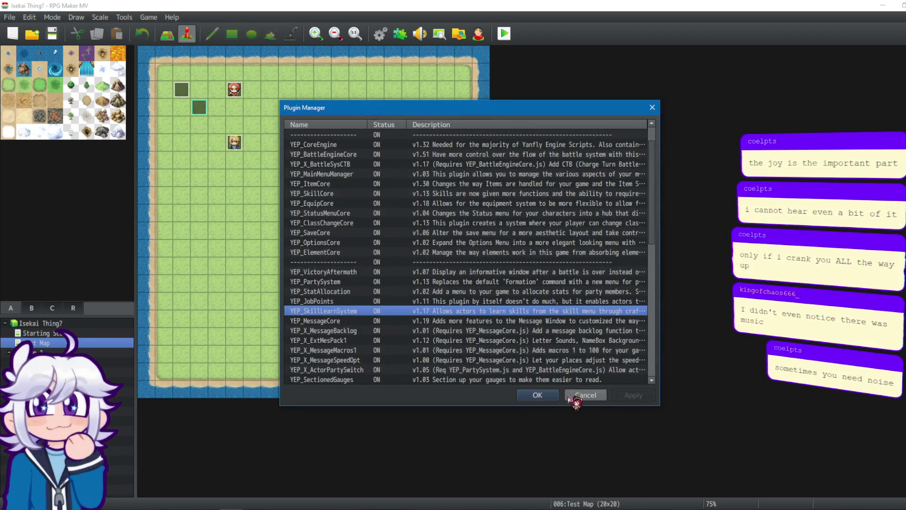
left_click(537, 395)
left_click(381, 33)
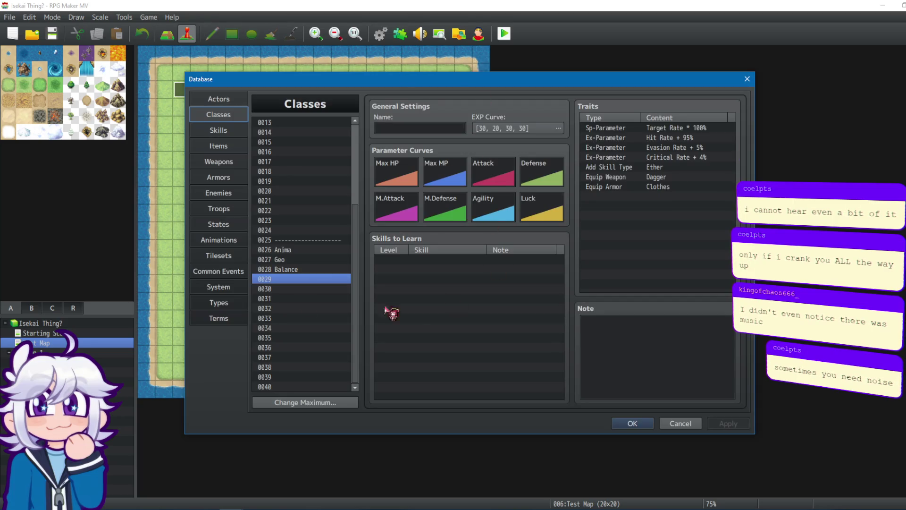
left_click(222, 130)
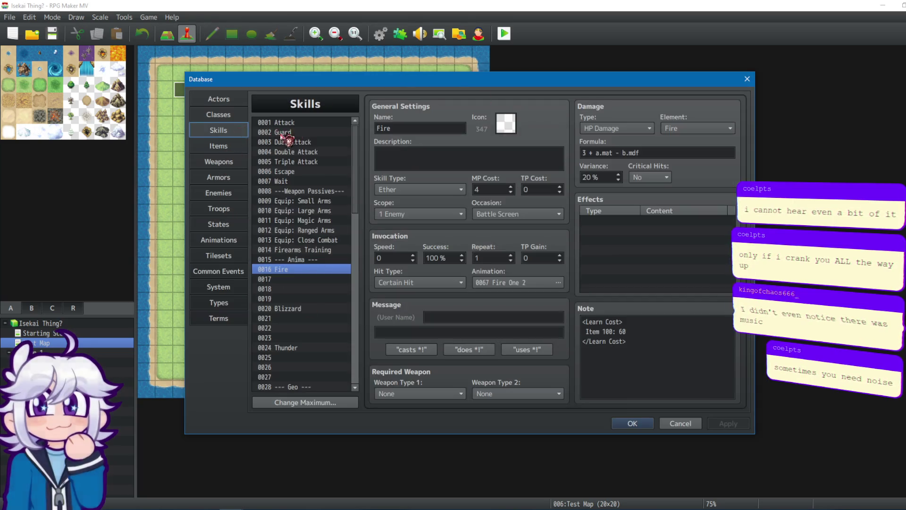
left_click(226, 147)
scroll(344, 154, "down", 20)
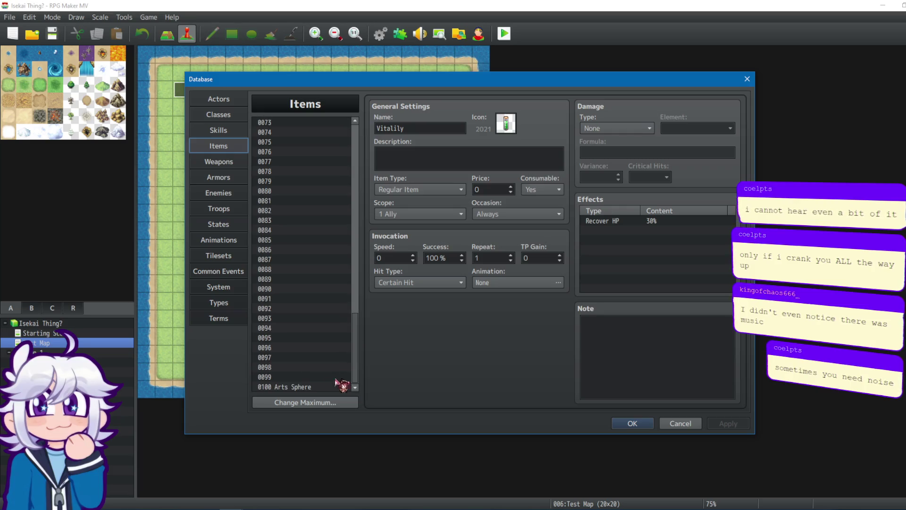
left_click(337, 385)
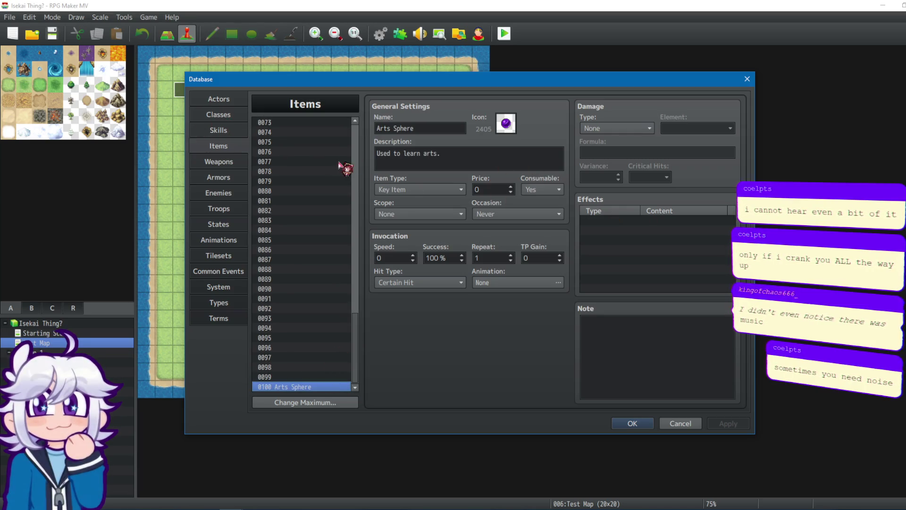
left_click(746, 79)
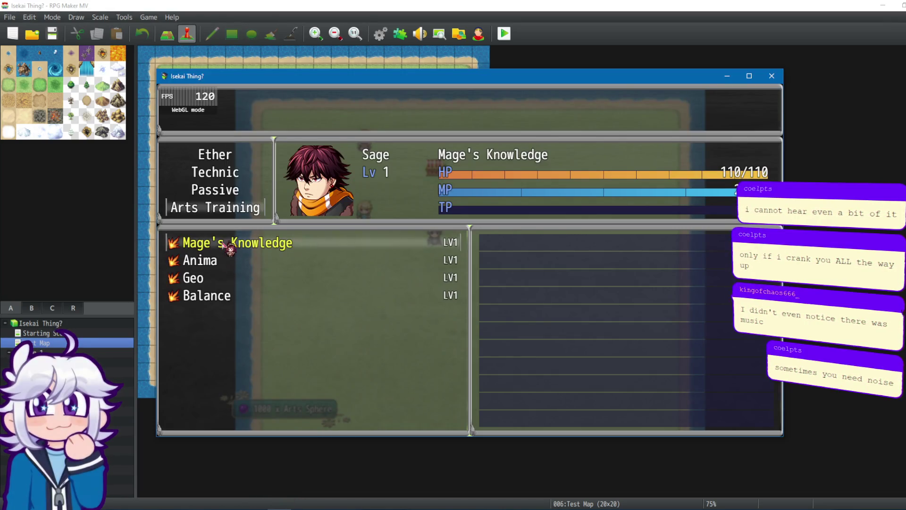
Step: Open the Anima category to list Fire, Blizzard and Thunder, each learnable for an Arts Sphere
left_click(221, 267)
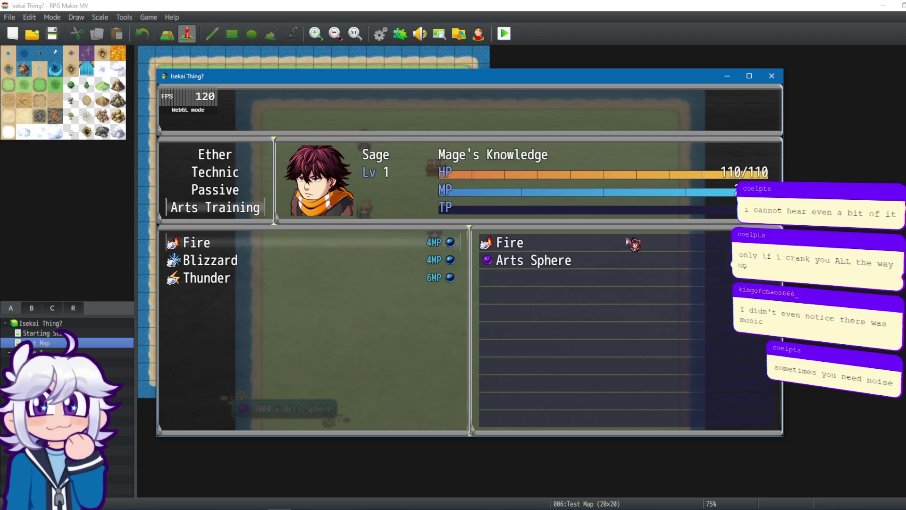
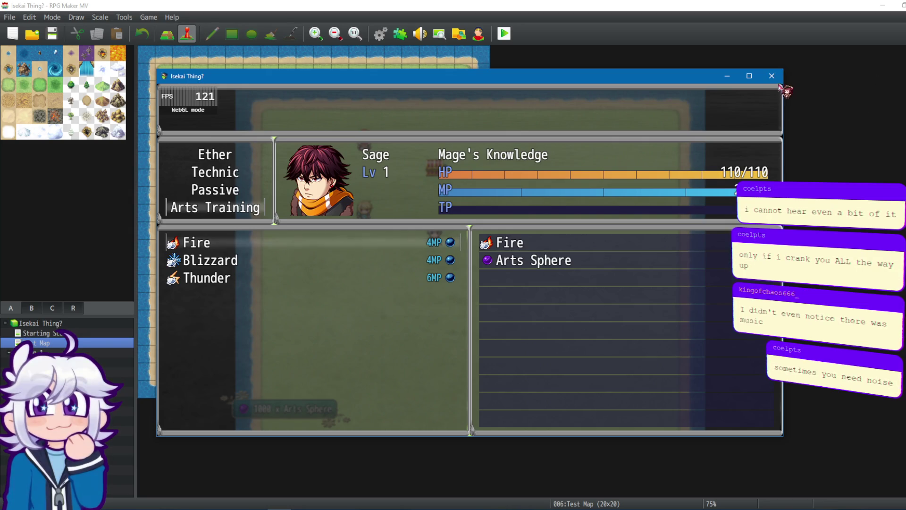
Step: Close the playtest and name database item 0097 'Aspect of Anima'
left_click(771, 76)
left_click(379, 35)
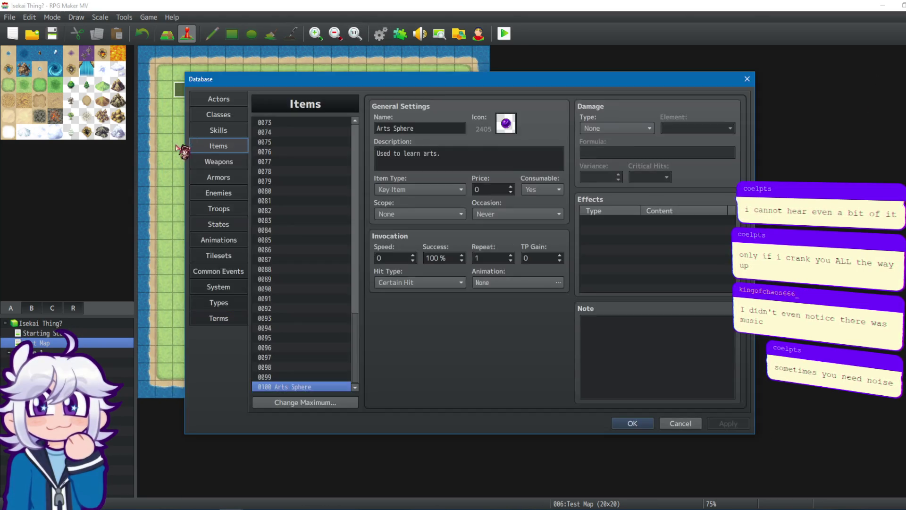
left_click(333, 357)
left_click(451, 128)
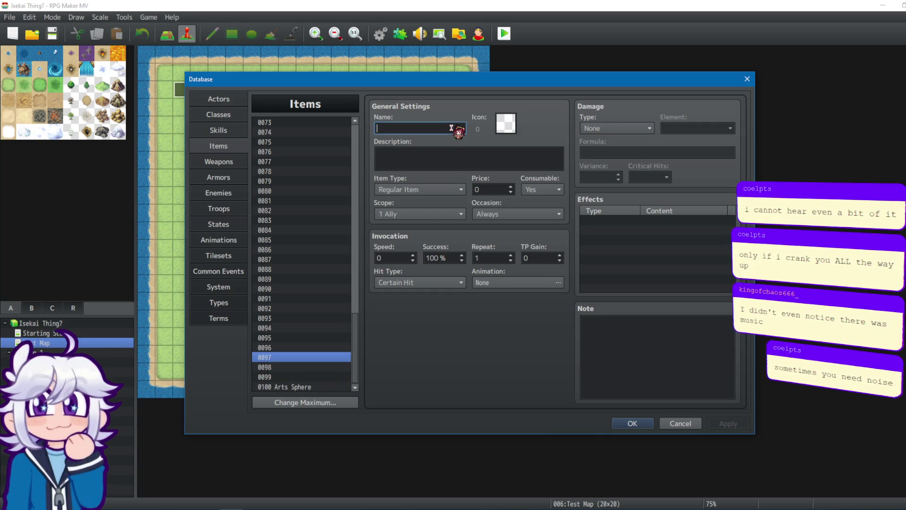
type("Anima")
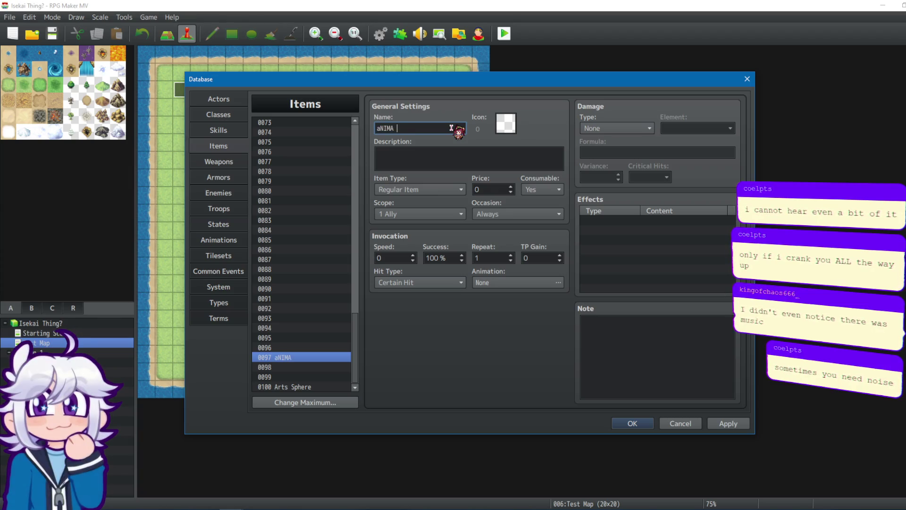
type("Anima")
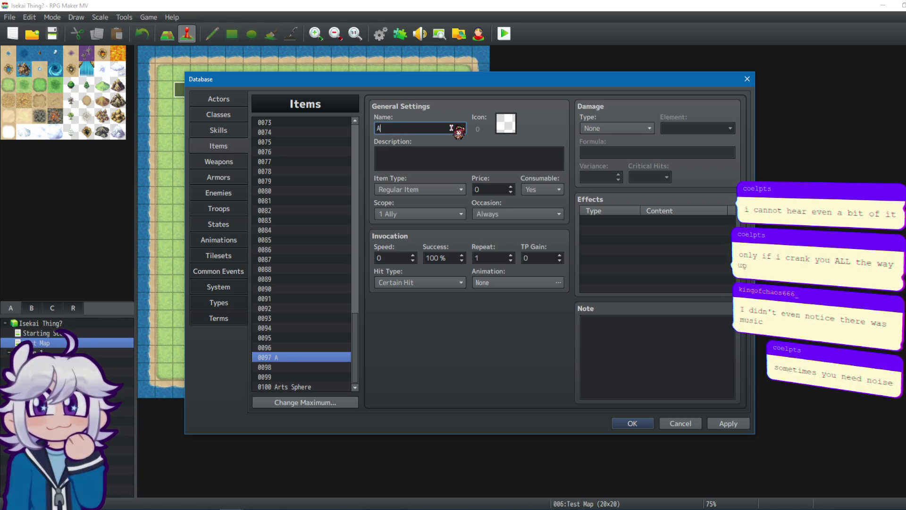
key("BackSpace")
key("BackSpace")
key("BackSpace")
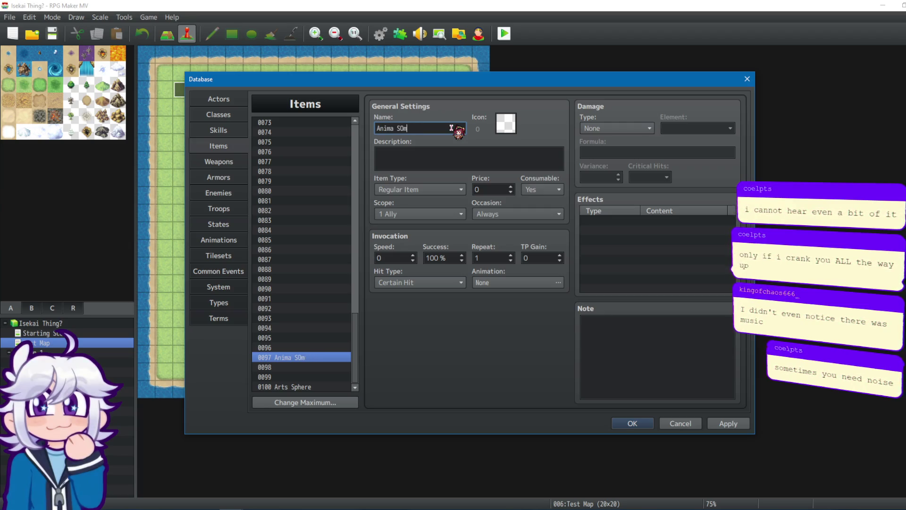
type("omething")
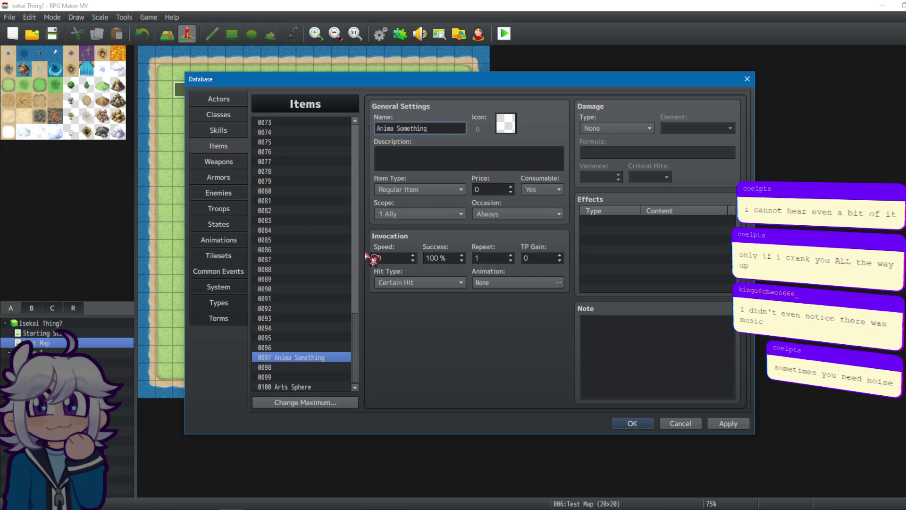
key("ctrl+a")
type("Aspe")
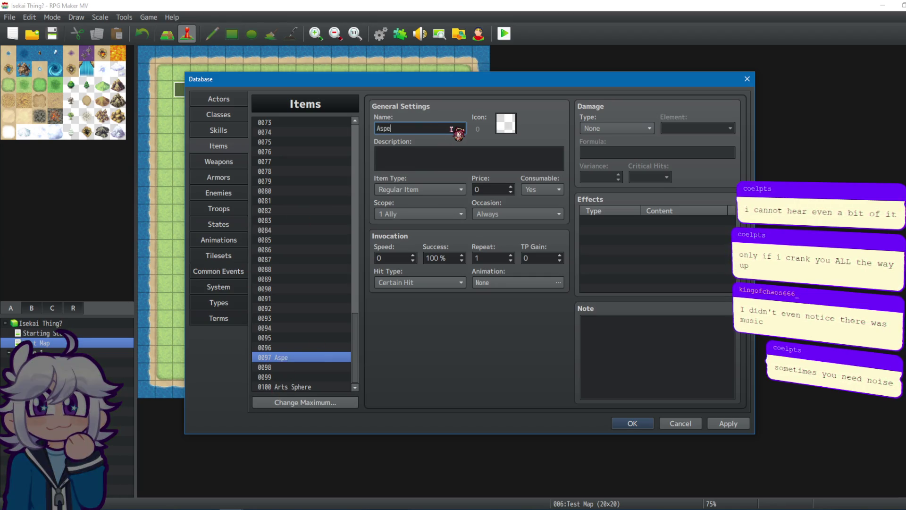
type("ct of Anima")
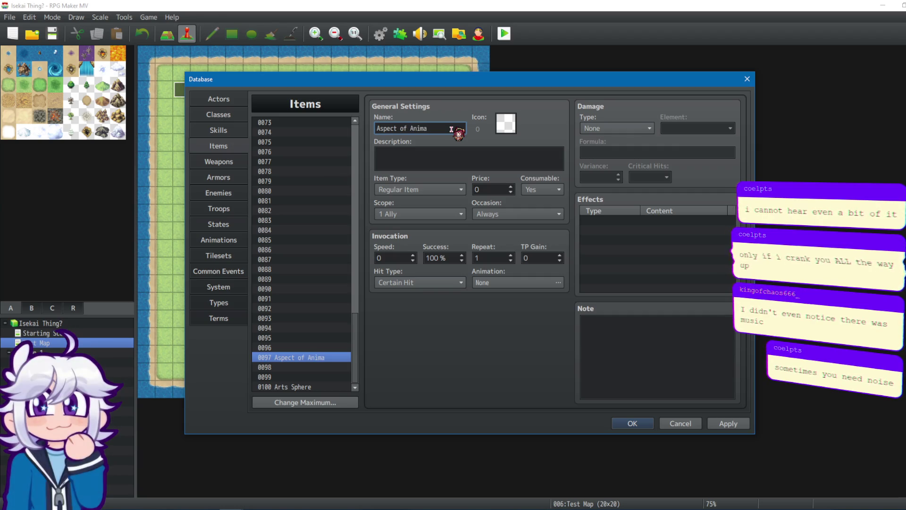
Step: Name items 0098 'Aspect of Geo' and 0099 'Aspect of Balance'
left_click(297, 376)
left_click(295, 367)
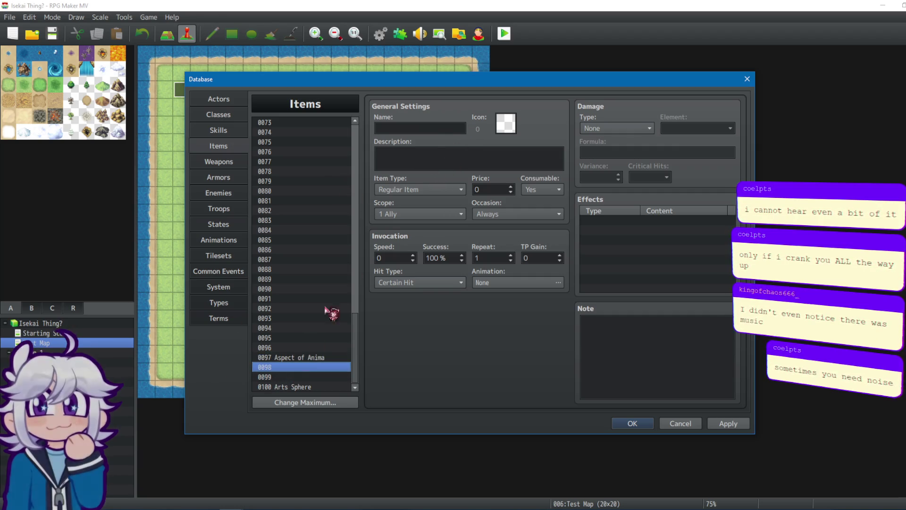
type("Aspect of Geo")
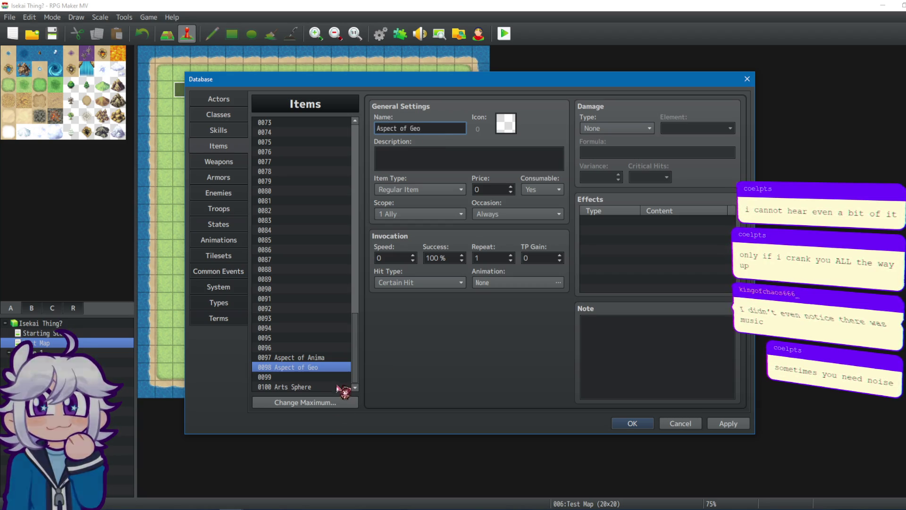
left_click(340, 378)
left_click(439, 131)
type("spect of")
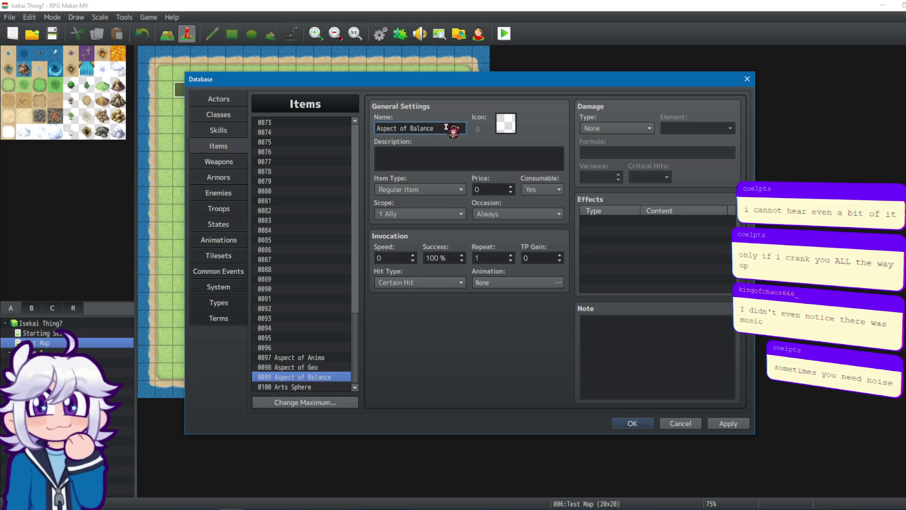
left_click(219, 130)
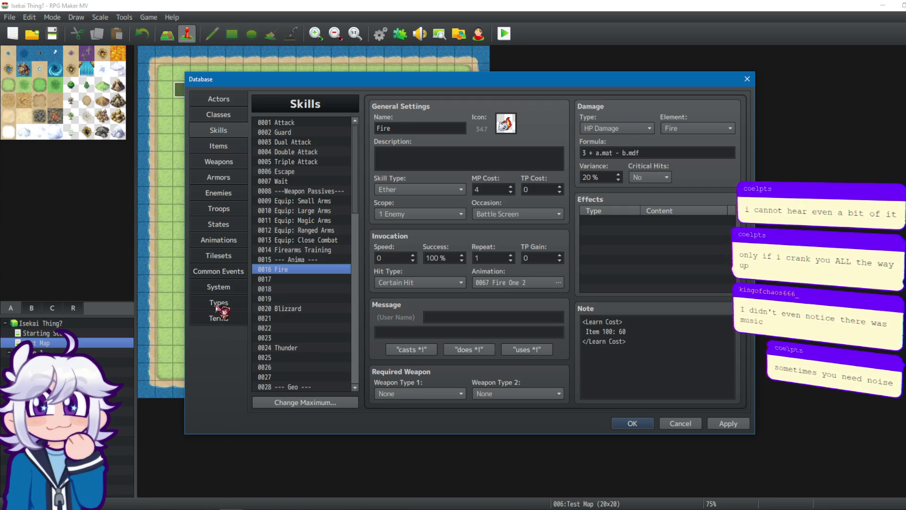
Step: Review the Fire, Thunder, Water, Earth, Wind, Holy, Abyssal and Ruin skill settings
left_click(300, 260)
left_click(290, 269)
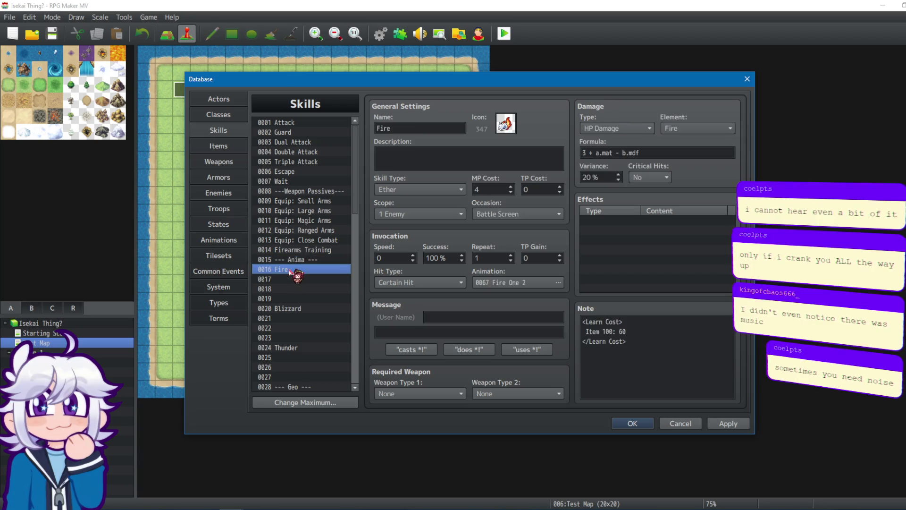
left_click(295, 309)
left_click(299, 348)
scroll(309, 361, "down", 2)
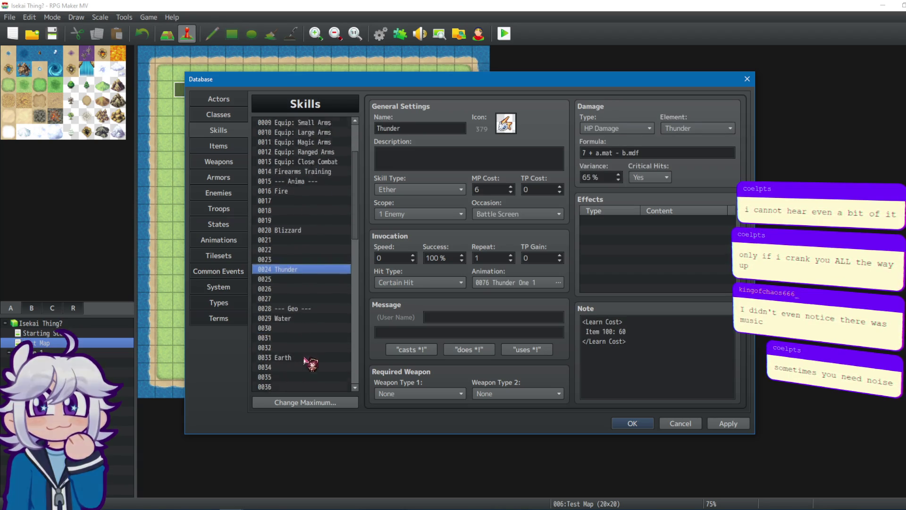
scroll(308, 361, "down", 3)
left_click(309, 241)
left_click(291, 279)
left_click(283, 318)
scroll(302, 292, "down", 4)
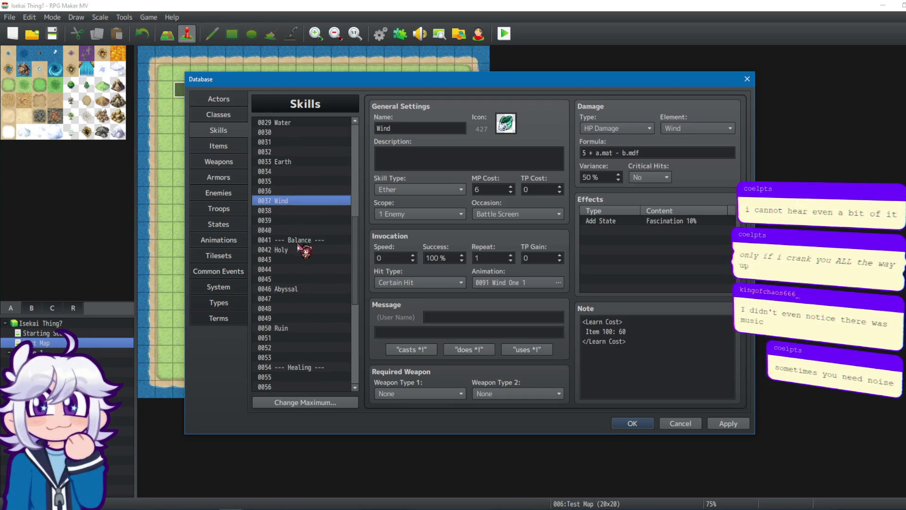
left_click(295, 250)
left_click(287, 289)
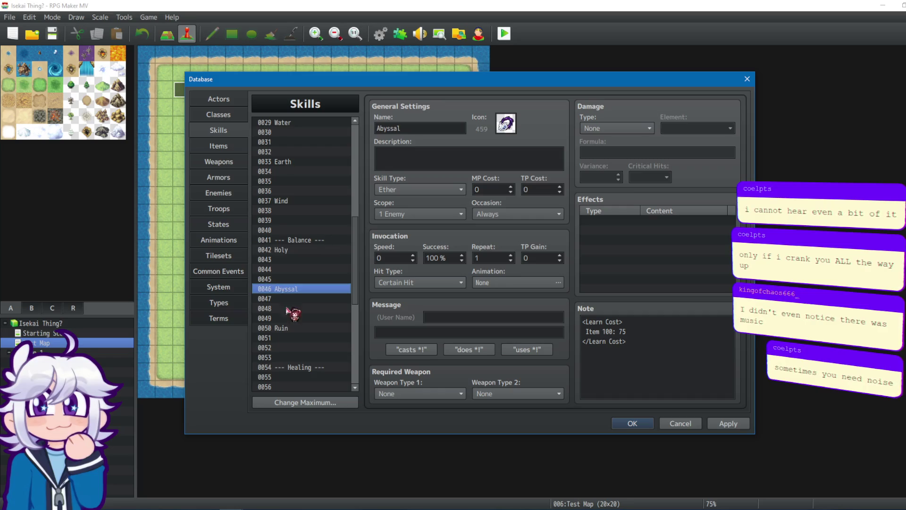
left_click(286, 328)
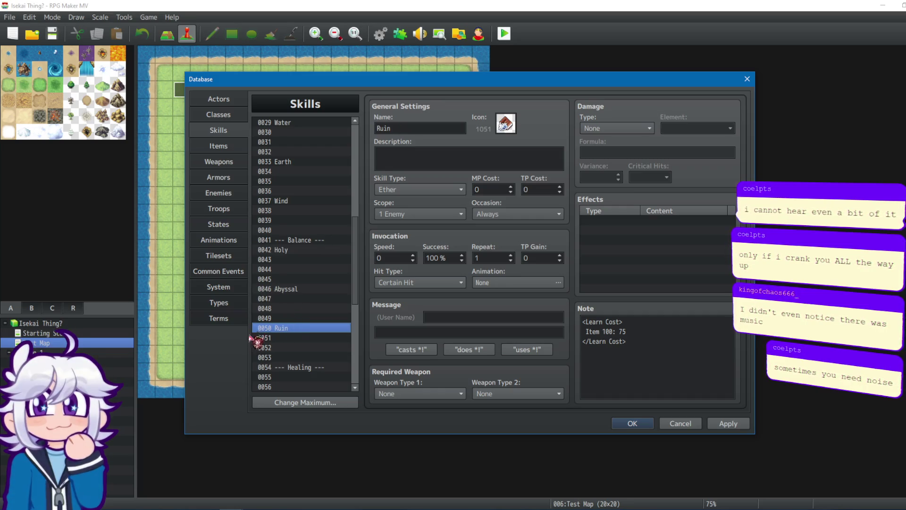
Step: Recheck the Holy and Water learn-cost notes and formulas, then close the database with OK
left_click(312, 289)
left_click(304, 250)
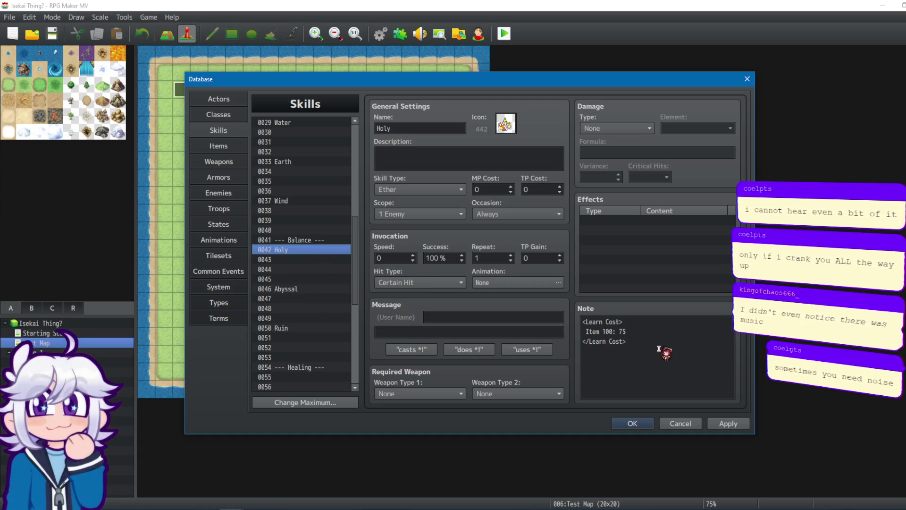
scroll(299, 250, "up", 4)
left_click(288, 231)
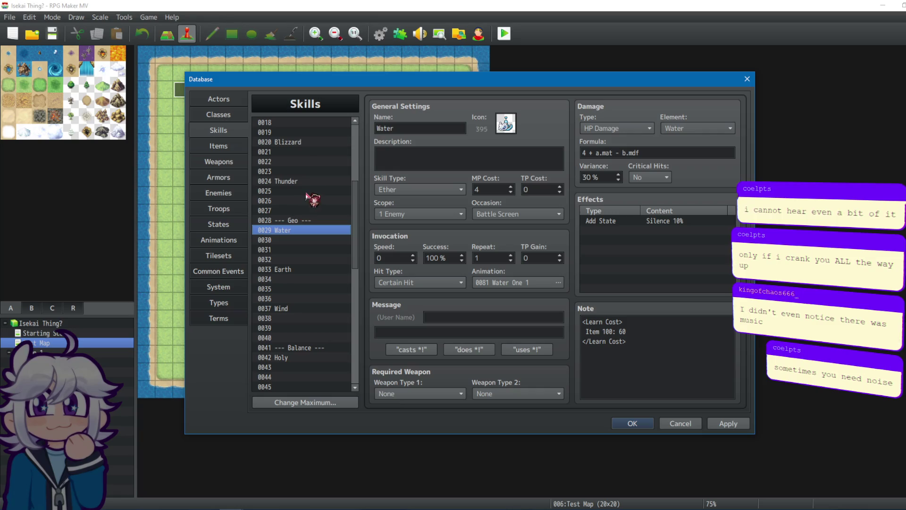
left_click(302, 359)
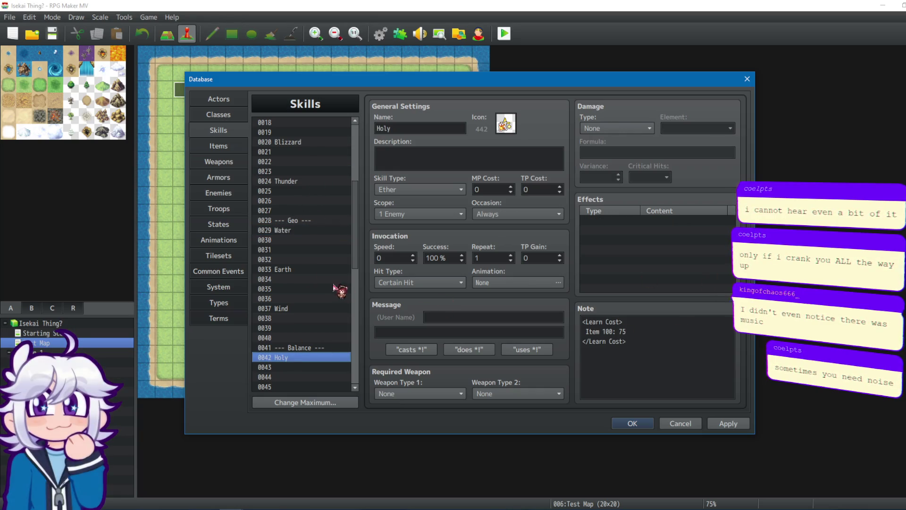
scroll(317, 237, "up", 1)
left_click(300, 259)
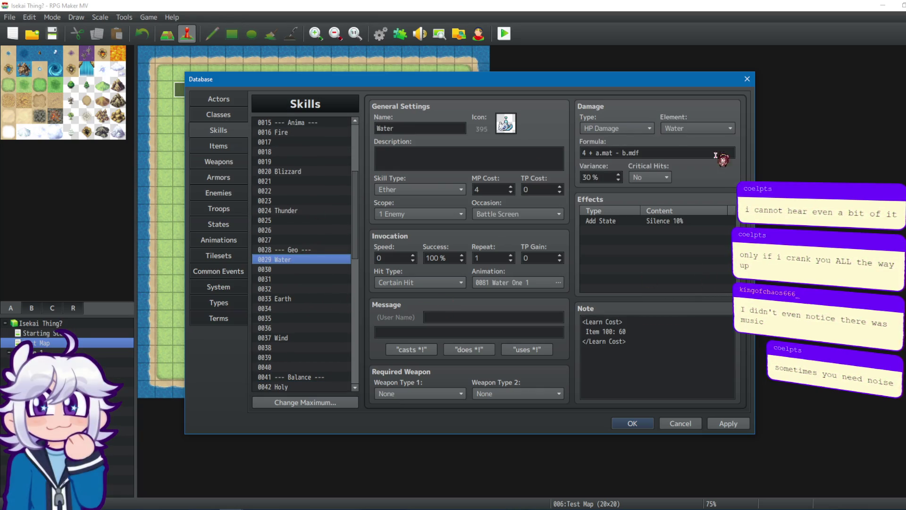
left_click(295, 132)
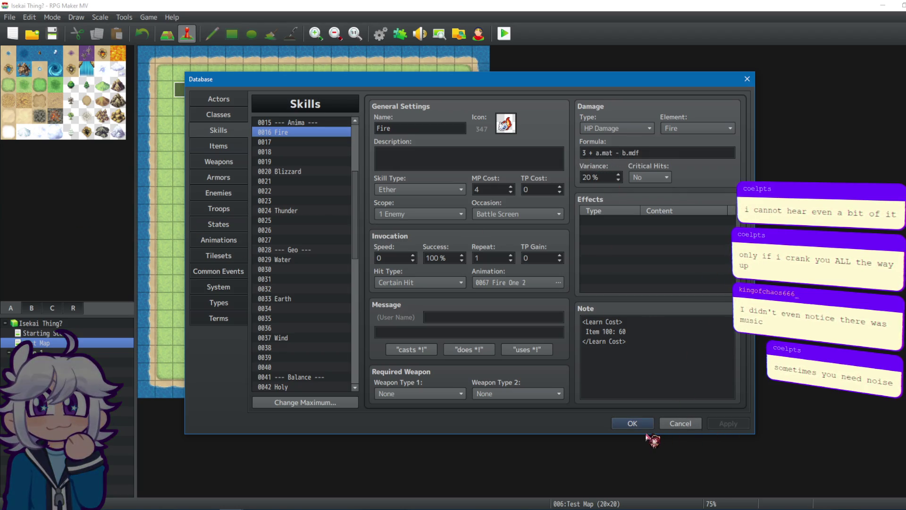
left_click(634, 424)
Step: Start a new plugin entry and choose YEP_SkillMasteryLevels as its plugin
left_click(400, 34)
scroll(355, 223, "down", 5)
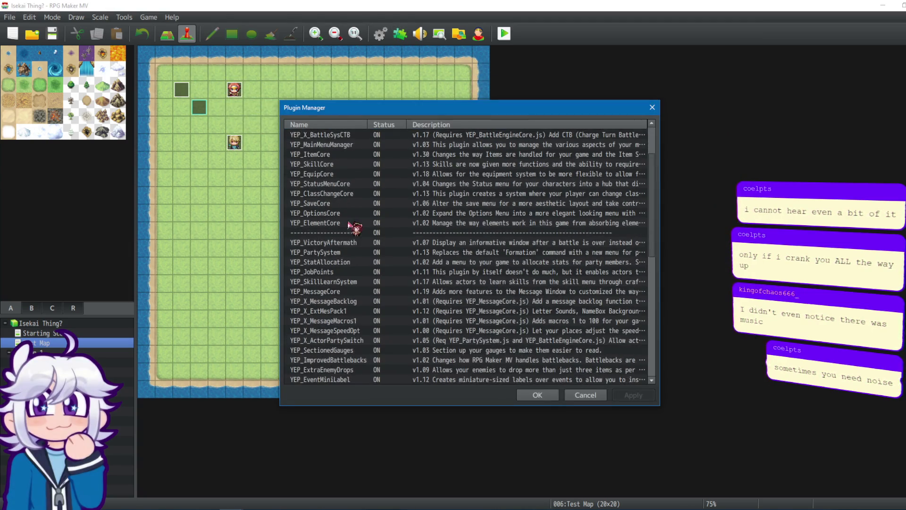
scroll(347, 154, "down", 3)
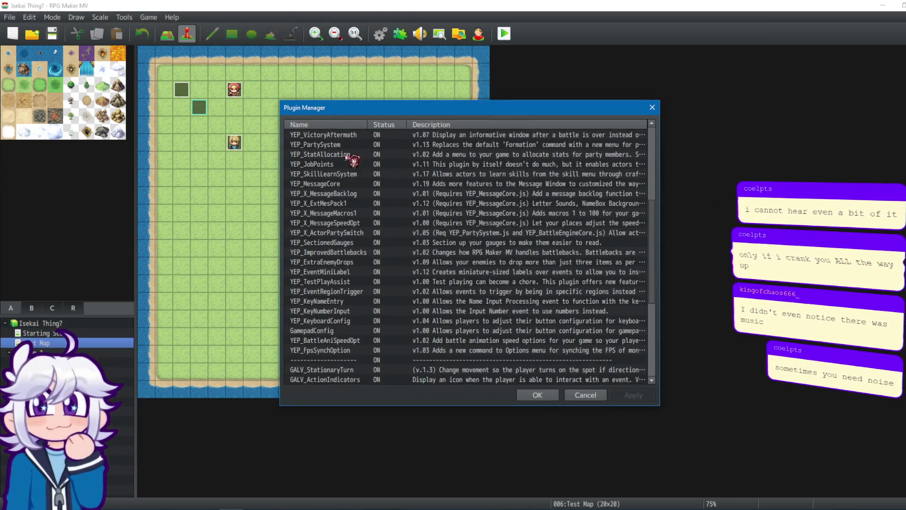
scroll(348, 156, "down", 7)
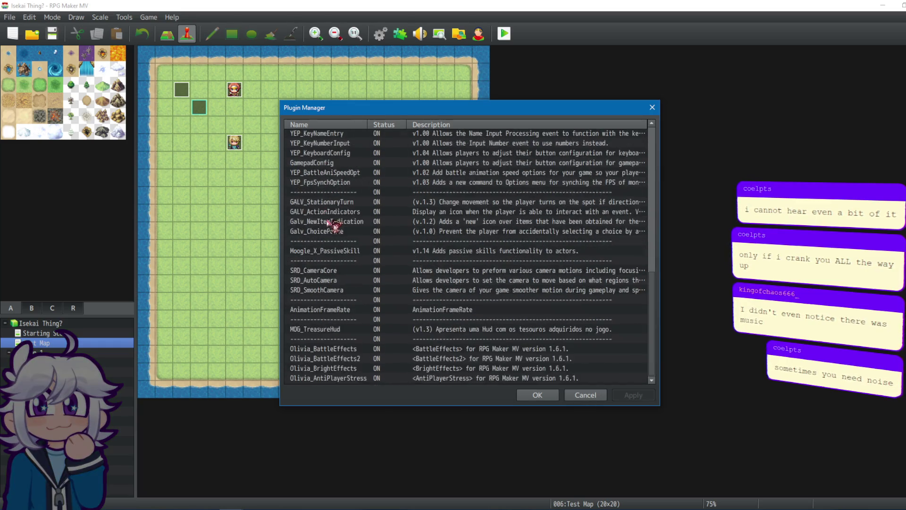
double_click(355, 379)
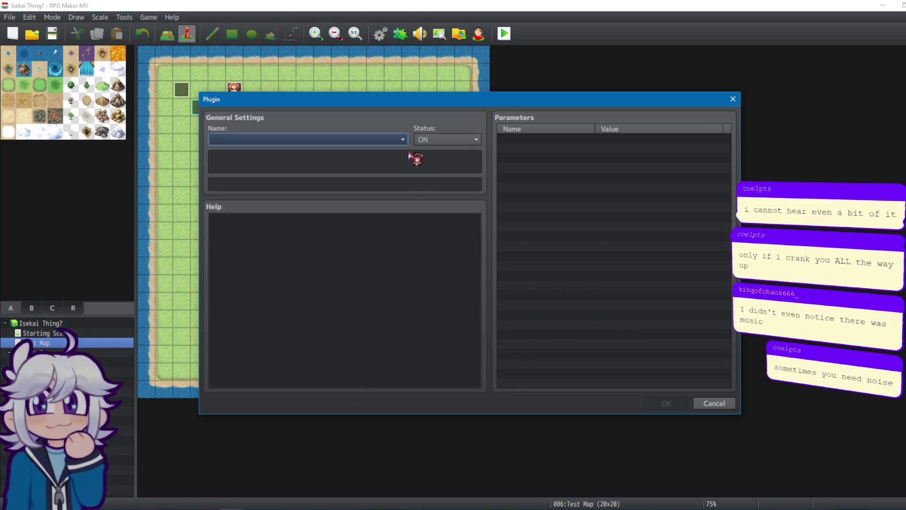
left_click(403, 140)
mouse_move(405, 163)
left_mouse_down()
mouse_move(394, 283)
mouse_move(390, 268)
left_mouse_up()
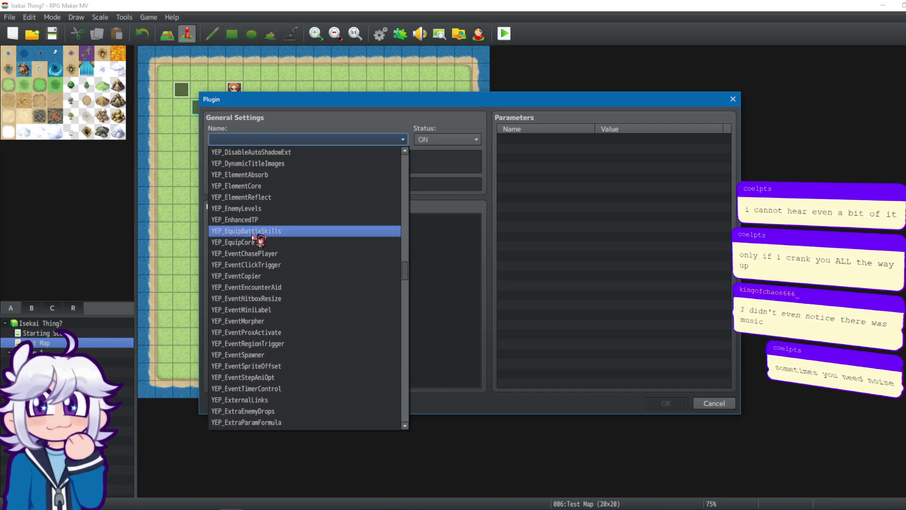
scroll(272, 268, "down", 7)
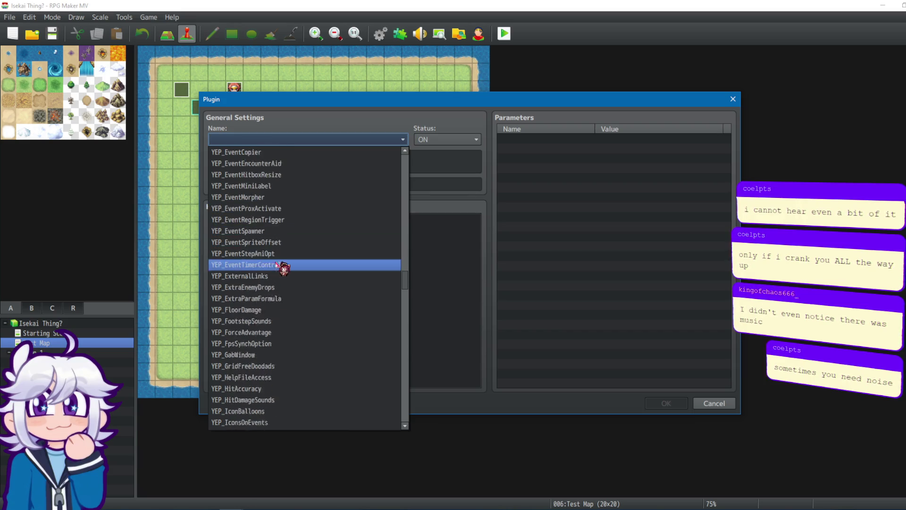
scroll(283, 254, "down", 3)
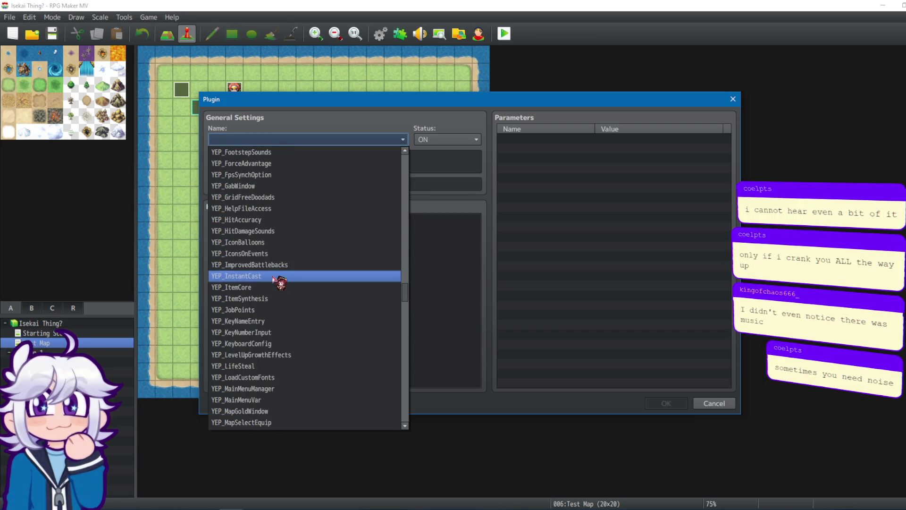
scroll(269, 279, "down", 2)
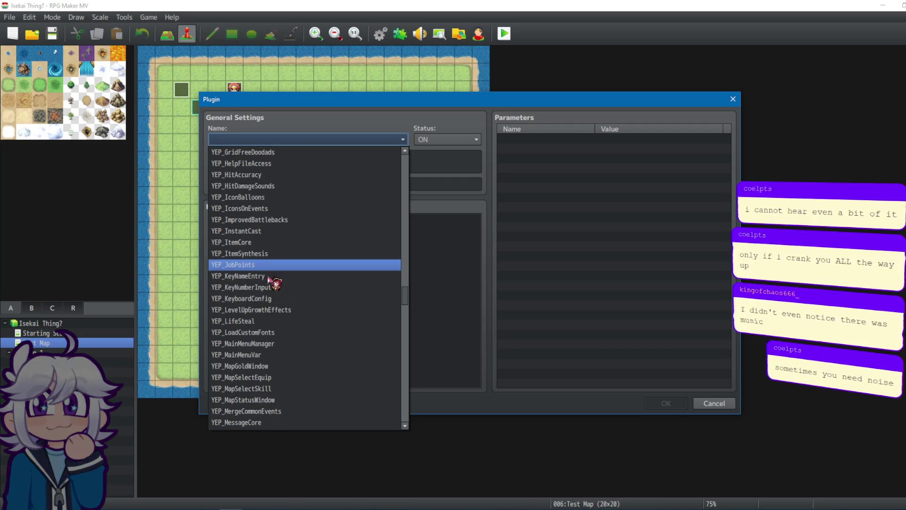
scroll(266, 276, "down", 3)
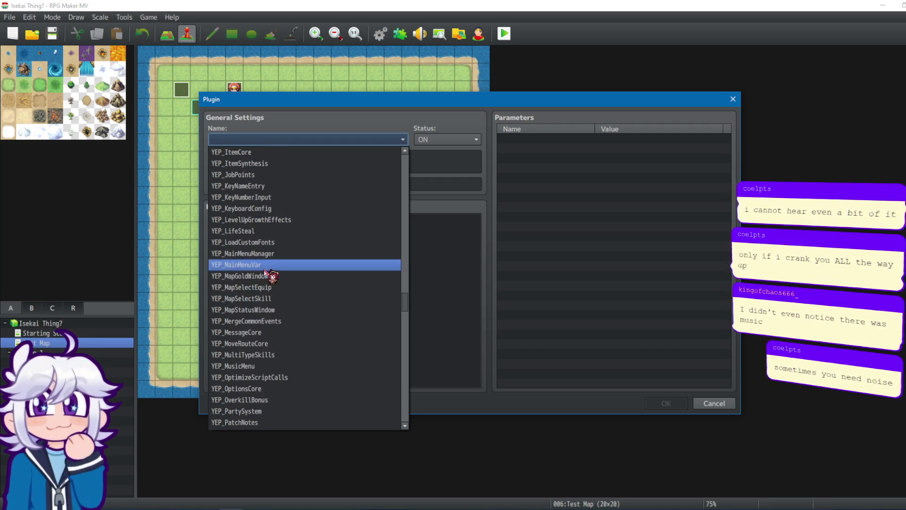
scroll(274, 283, "down", 4)
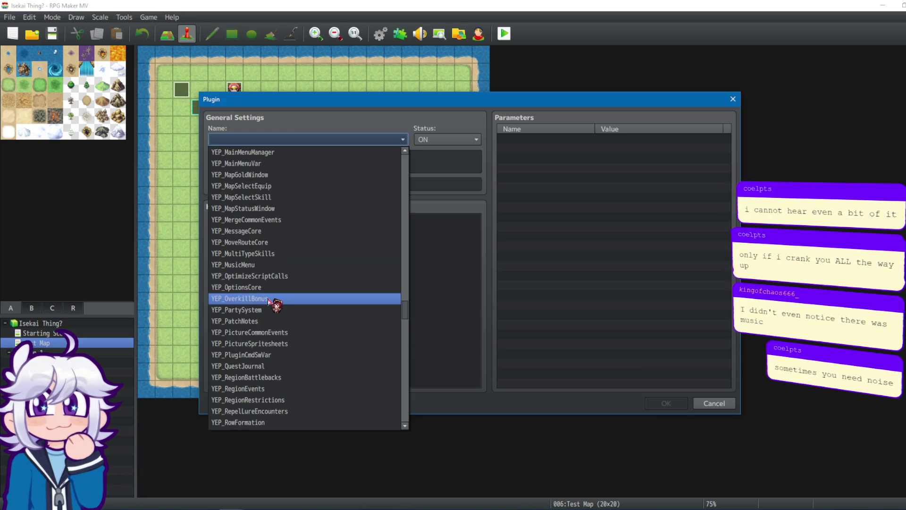
scroll(298, 292, "down", 4)
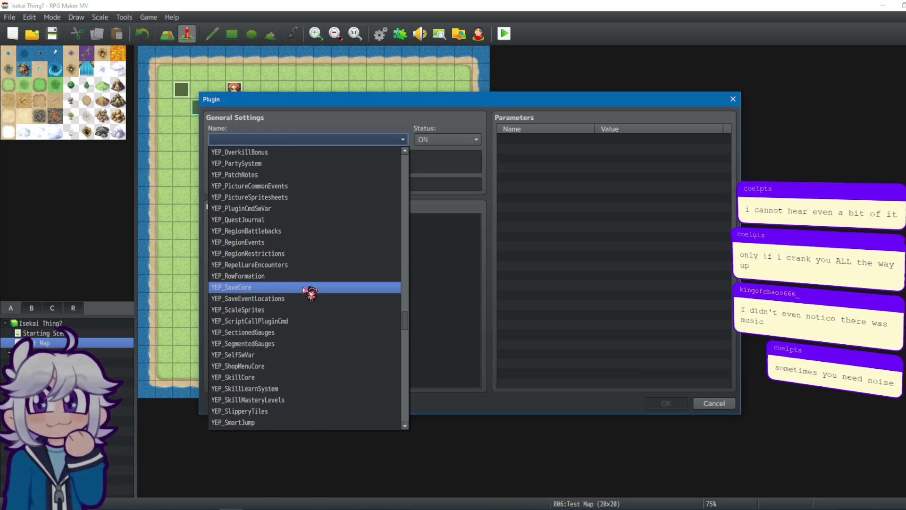
scroll(307, 311, "down", 2)
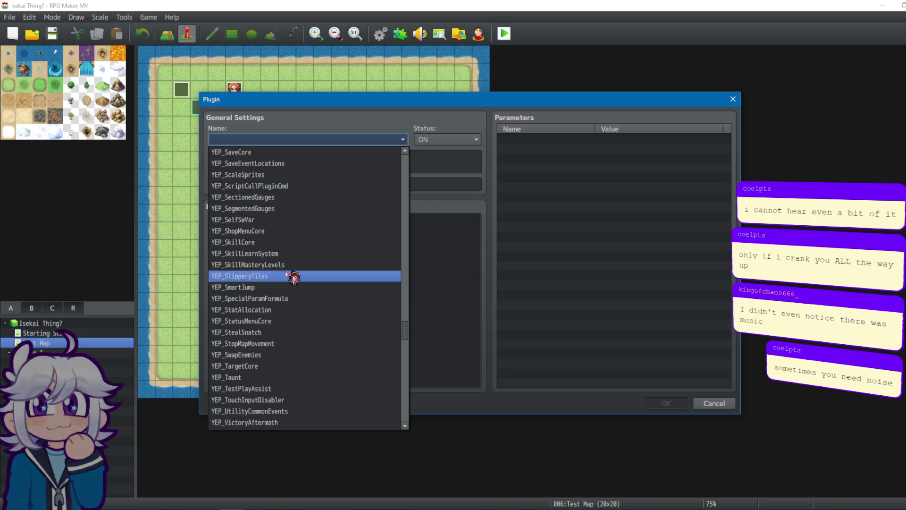
left_click(289, 269)
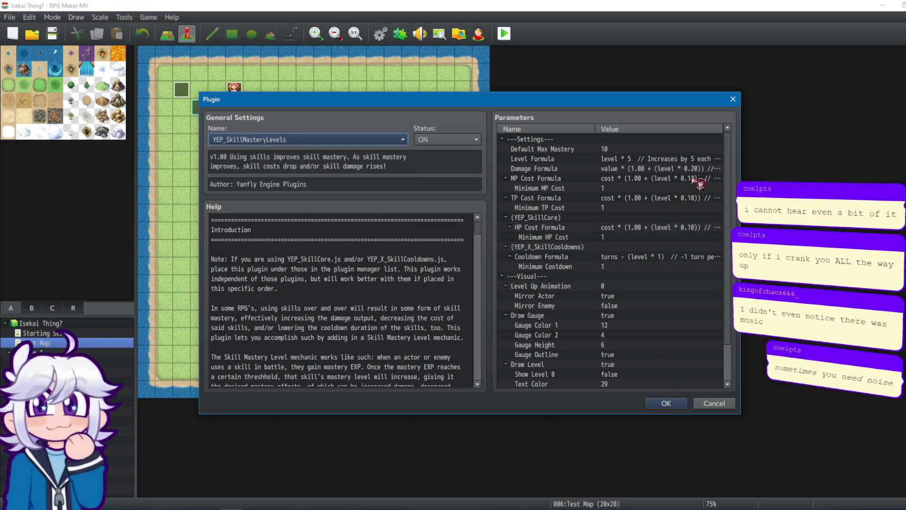
Step: Confirm the YEP_SkillMasteryLevels entry and close the Plugin Manager keeping changes
scroll(695, 184, "down", 2)
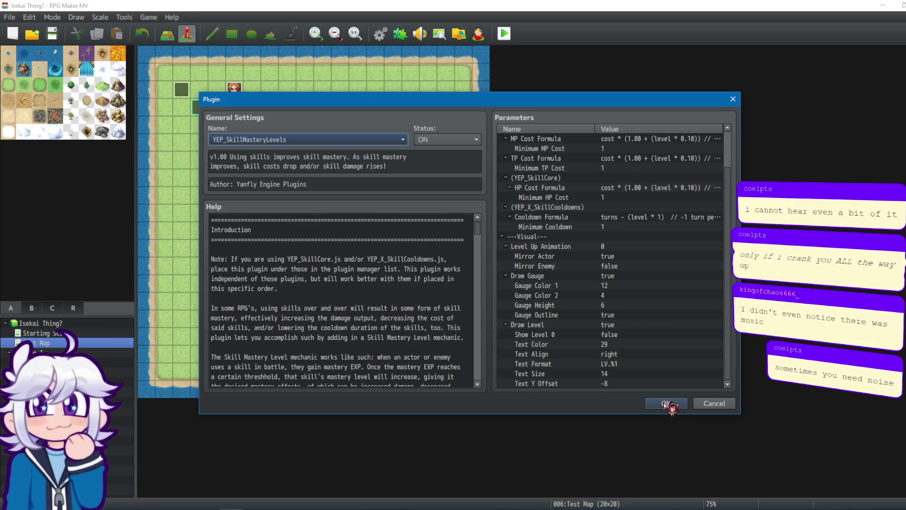
left_click(667, 404)
scroll(356, 359, "down", 1)
mouse_move(347, 371)
left_mouse_down()
mouse_move(356, 138)
mouse_move(336, 228)
mouse_move(332, 395)
mouse_move(343, 169)
mouse_move(329, 178)
mouse_move(347, 164)
left_mouse_up()
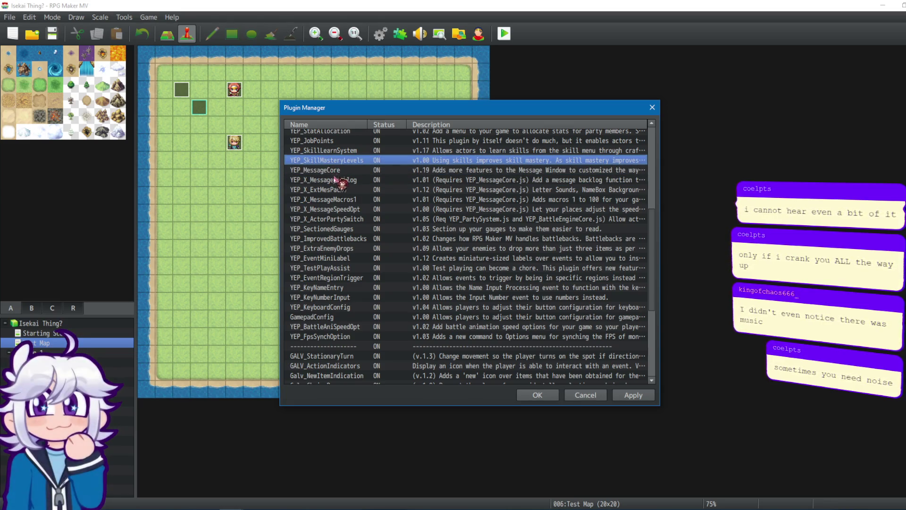
scroll(368, 259, "up", 1)
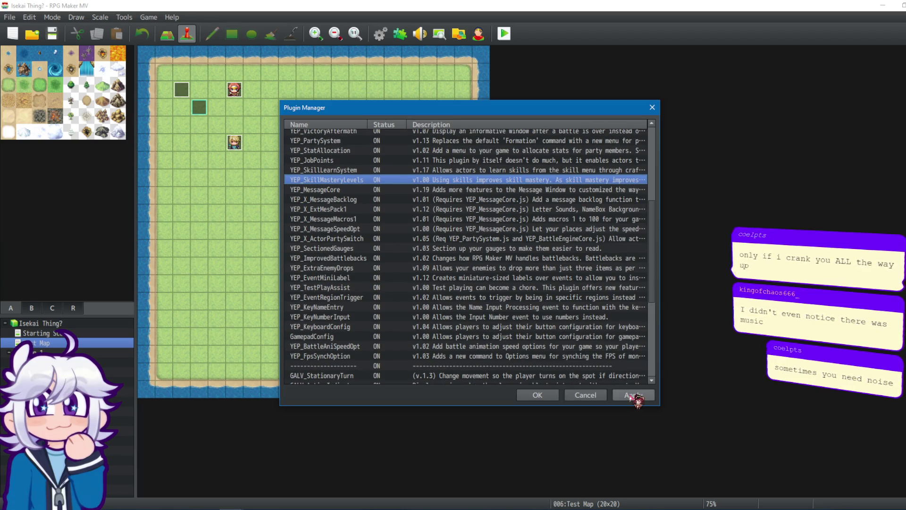
left_click(537, 395)
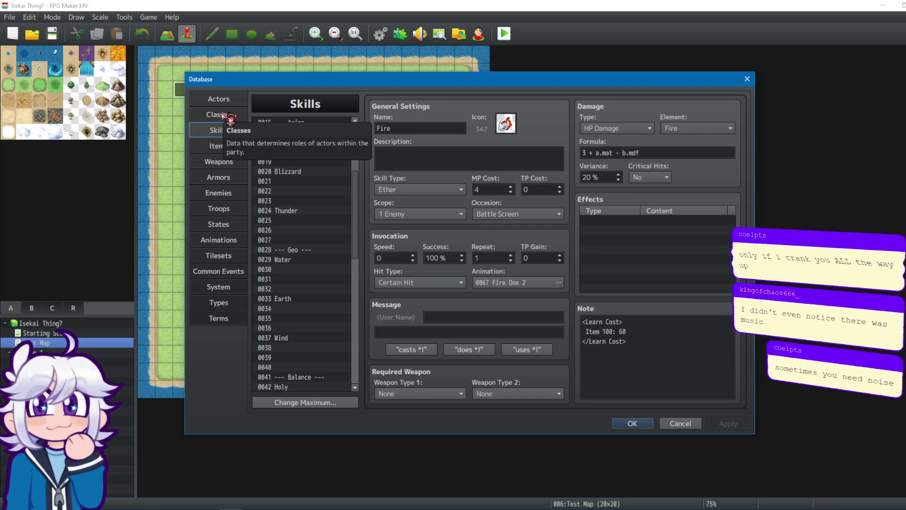
Step: Compare empty slot 0017 with skill 0016 Fire, leaving Fire's name unchanged
left_click(304, 143)
left_click(306, 132)
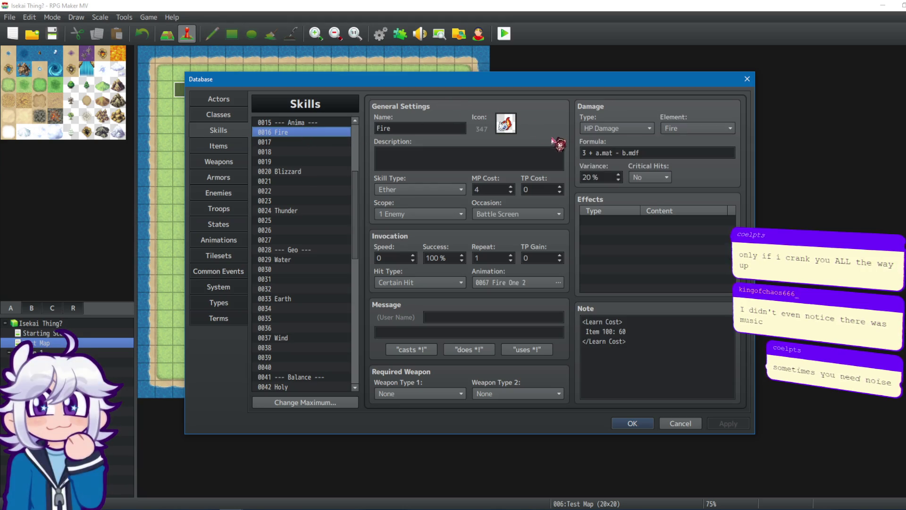
left_click(297, 142)
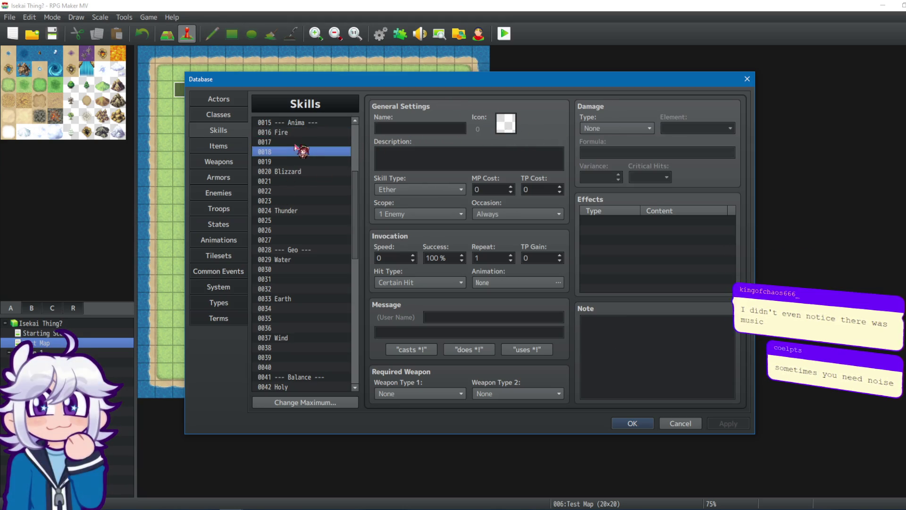
left_click(299, 133)
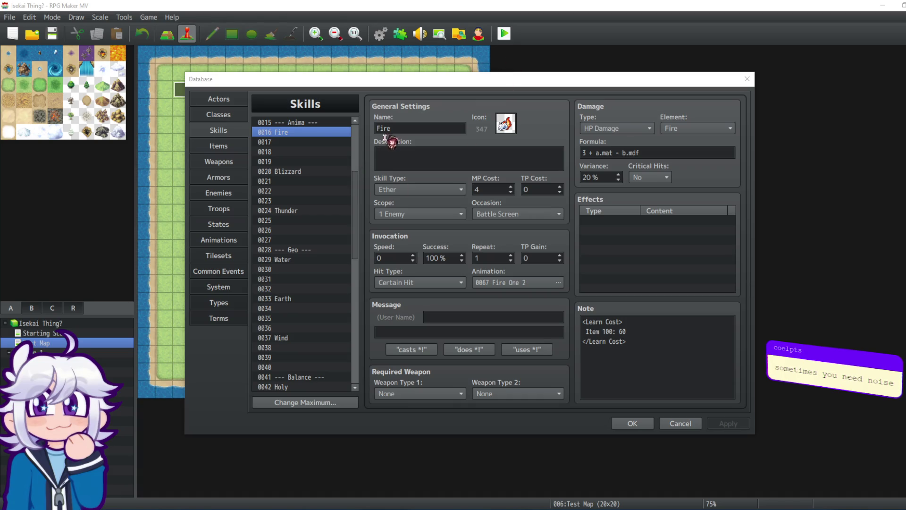
left_click(406, 128)
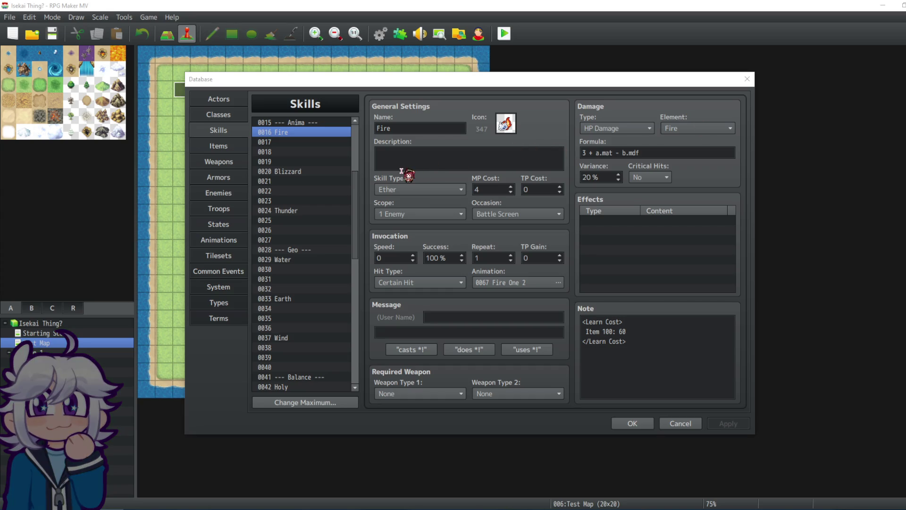
left_click(419, 124)
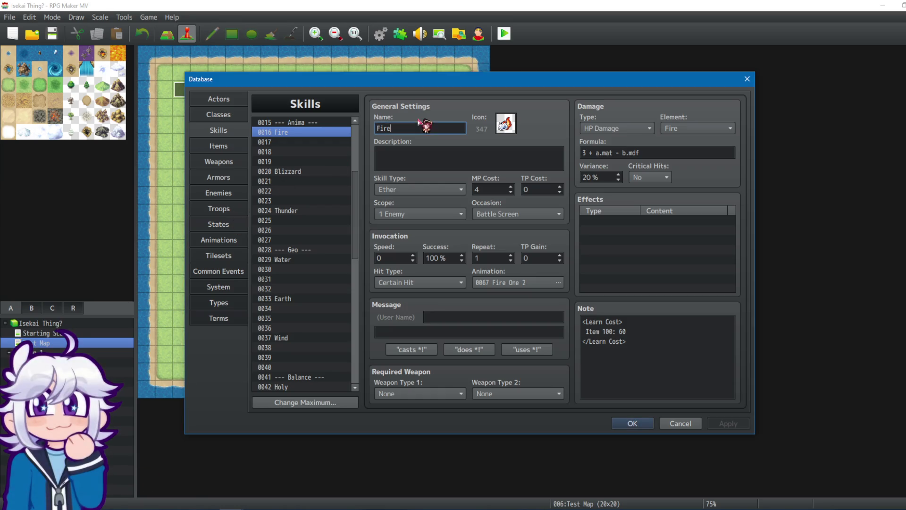
left_click(311, 135)
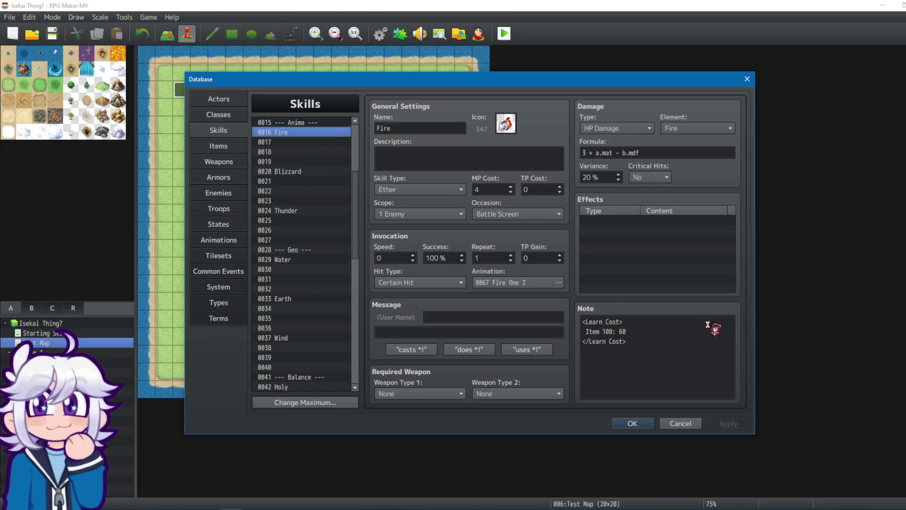
Step: Add 'Item 97: 1' on a new line in Fire's learn-cost note and copy it
left_click_drag(583, 321, 626, 330)
left_click(626, 330)
key("Return")
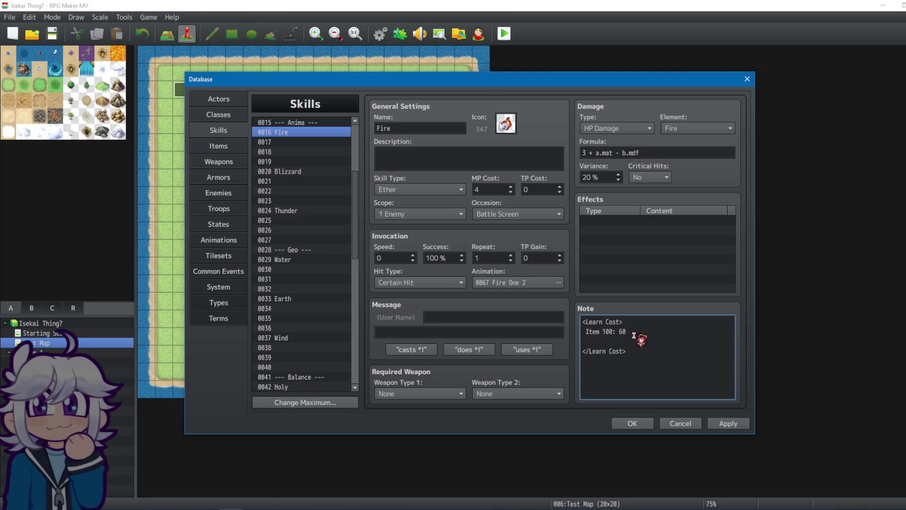
type("Item 97")
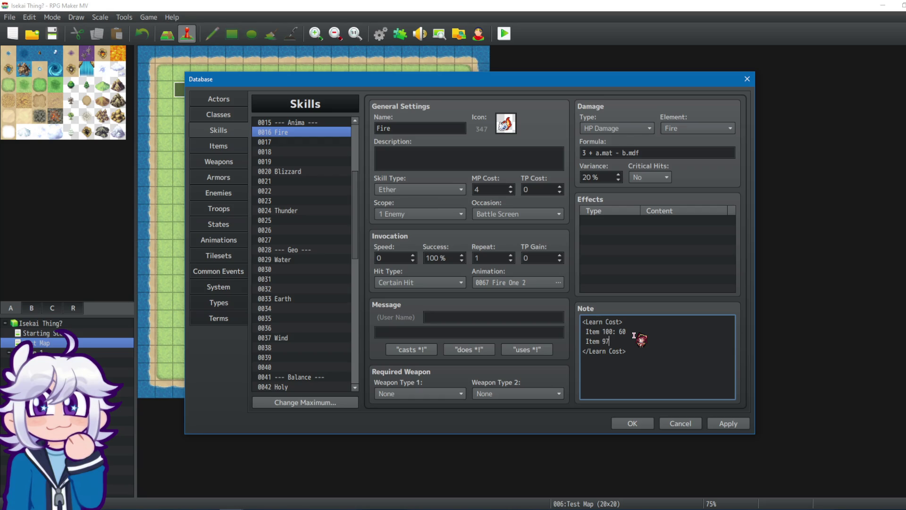
type("1")
left_click_drag(621, 342, 588, 344)
key("ctrl+c")
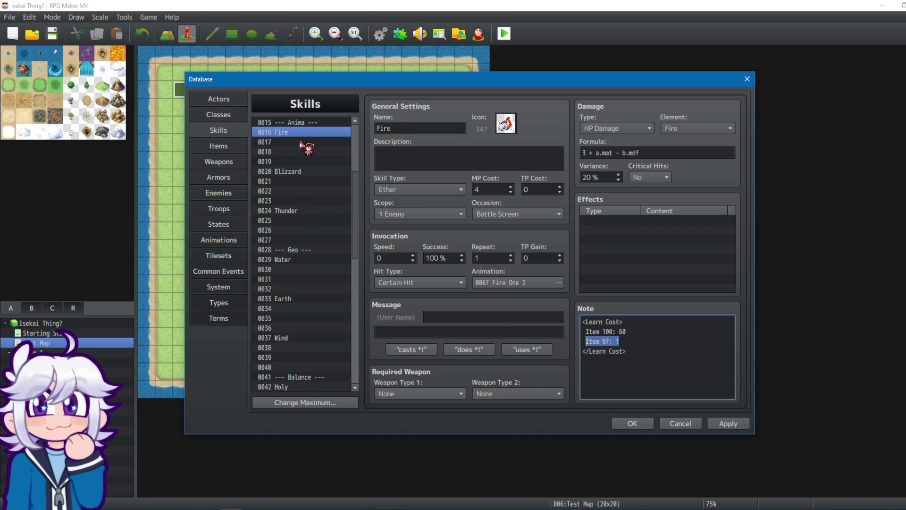
Step: Paste 'Item 97: 1' below Blizzard's 'Item 100: 60' and start a new line in Thunder's note
left_click(296, 172)
left_click(660, 339)
left_click(662, 330)
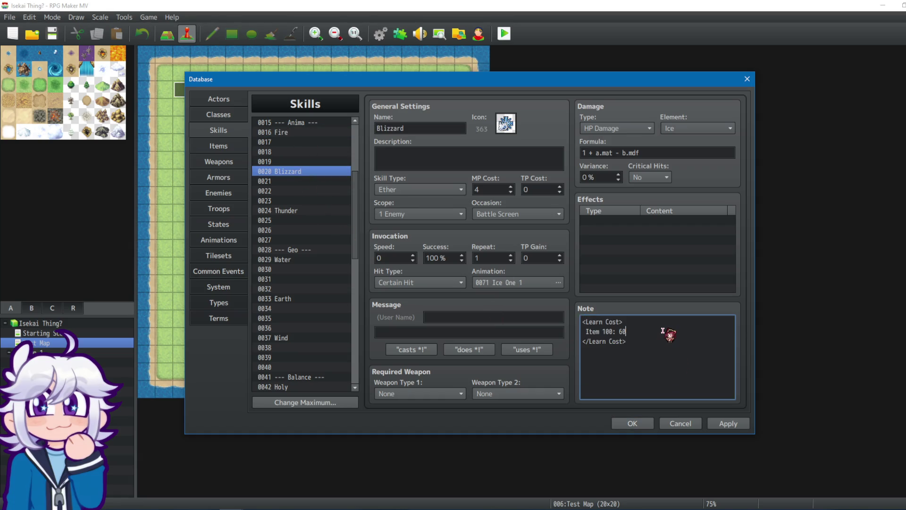
key("Return")
key("ctrl+v")
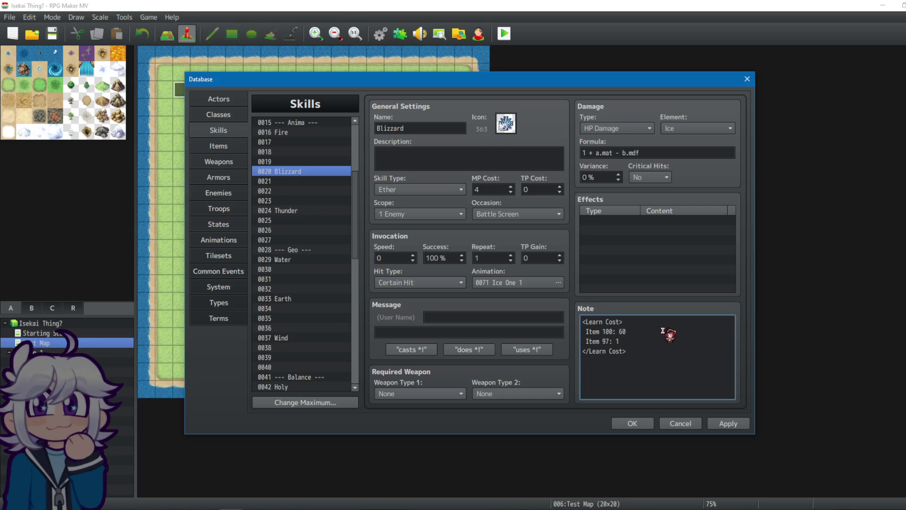
left_click(299, 210)
left_click(667, 338)
left_click(662, 332)
key("Return")
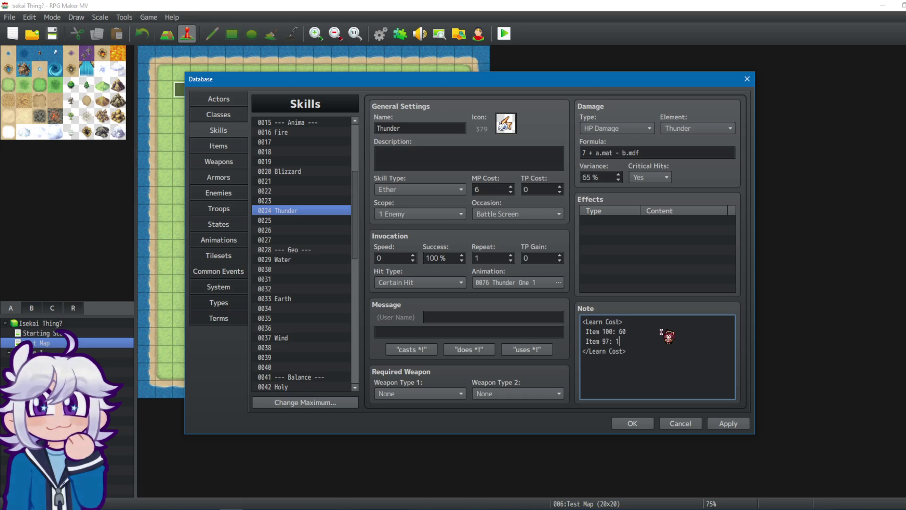
Step: Set item 0097 Aspect of Anima's icon to the orange crystal (2625)
left_click(221, 120)
left_click(222, 147)
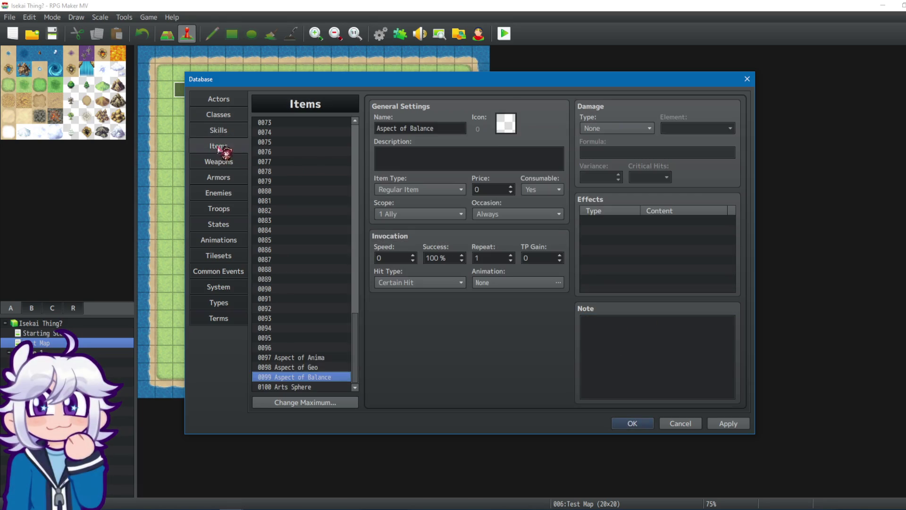
left_click(312, 357)
double_click(508, 124)
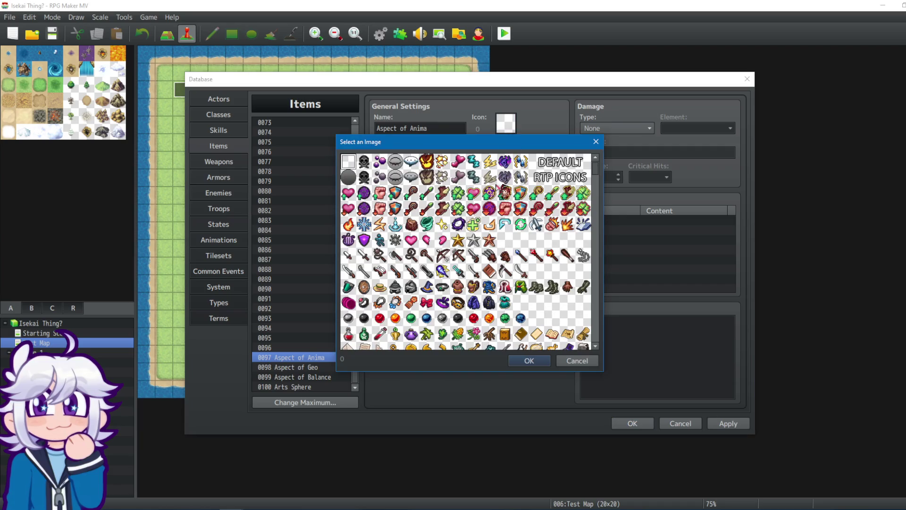
mouse_move(597, 171)
left_mouse_down()
mouse_move(600, 242)
mouse_move(573, 383)
left_mouse_up()
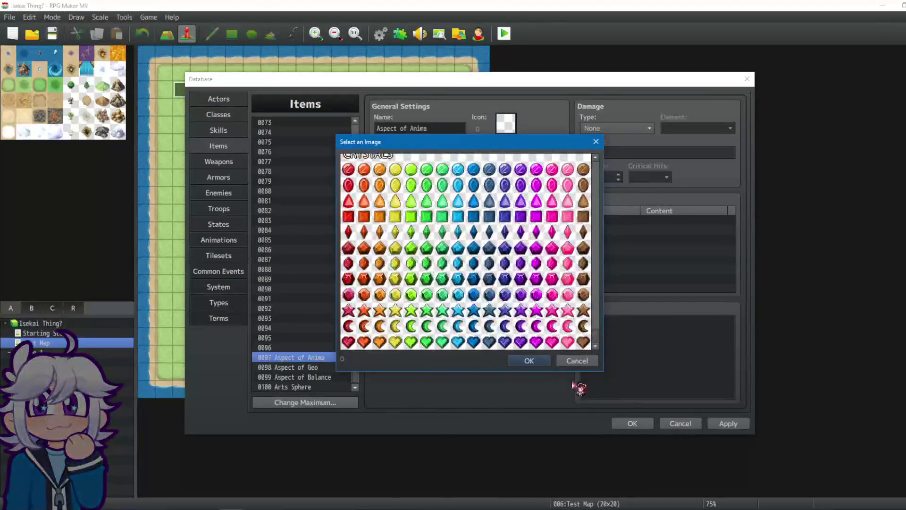
scroll(599, 339, "up", 1)
scroll(599, 338, "down", 1)
left_click(364, 232)
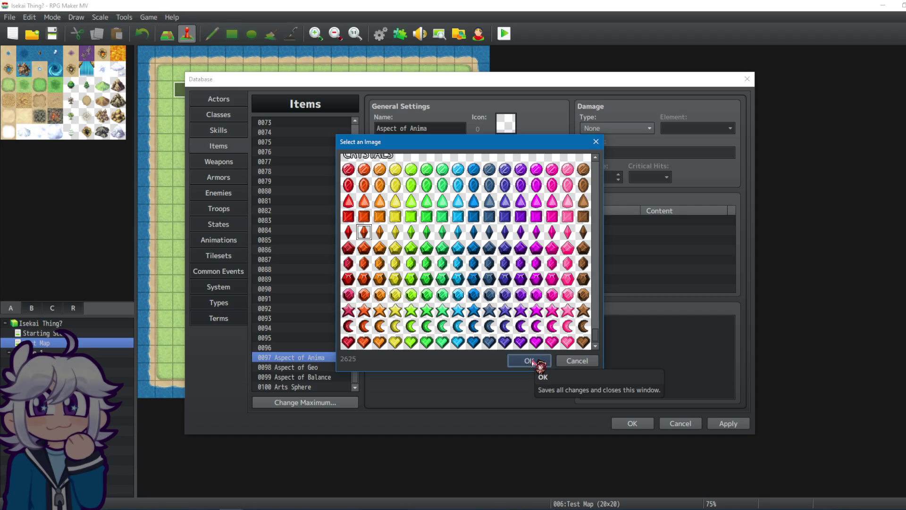
left_click(532, 361)
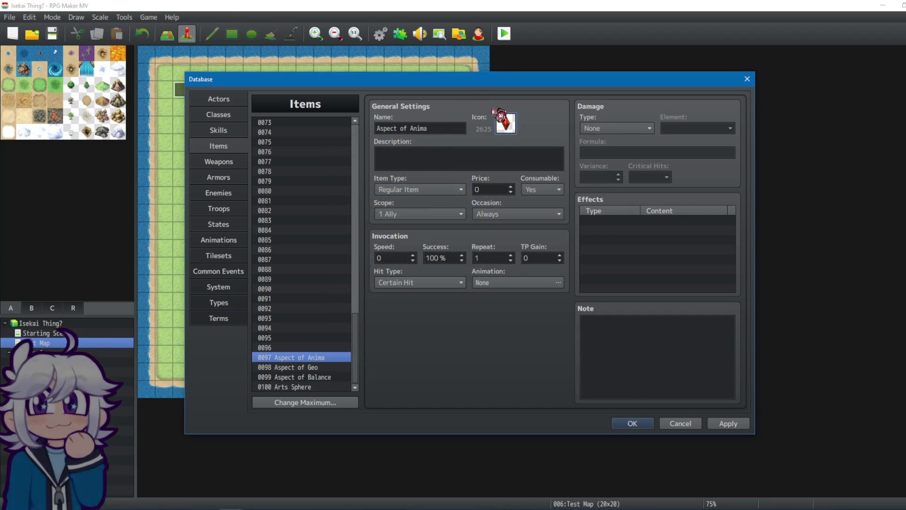
Step: Write Aspect of Anima's description as a crystallized aspect used to learn spells
left_click(442, 169)
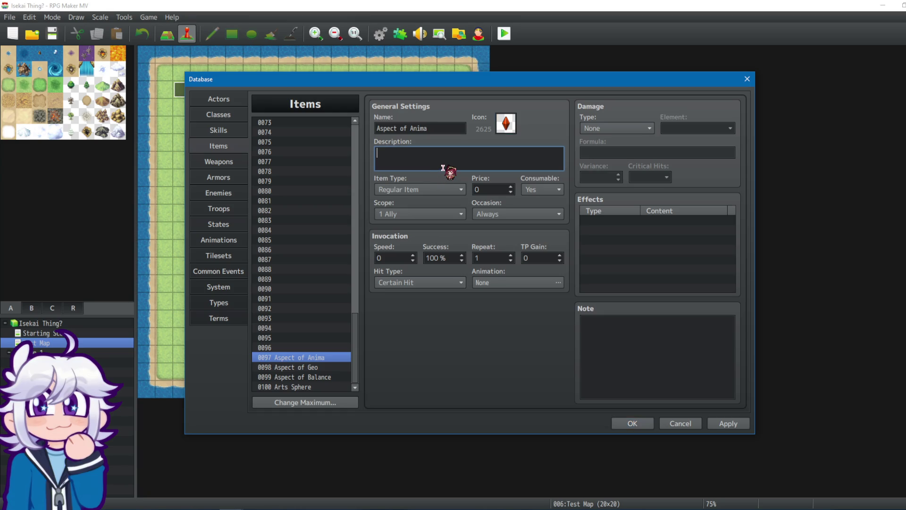
type("A c")
type("rystaliz")
type(". Letys")
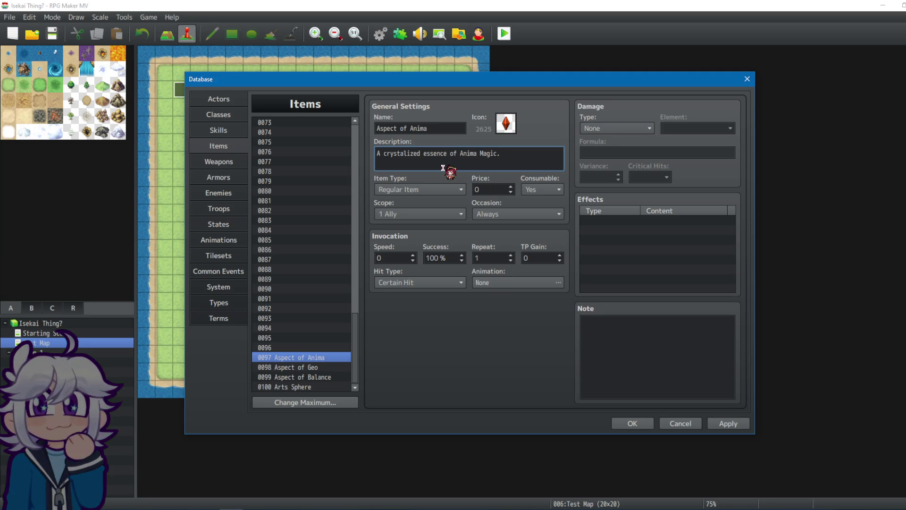
key("BackSpace")
key("BackSpace")
type("s yto")
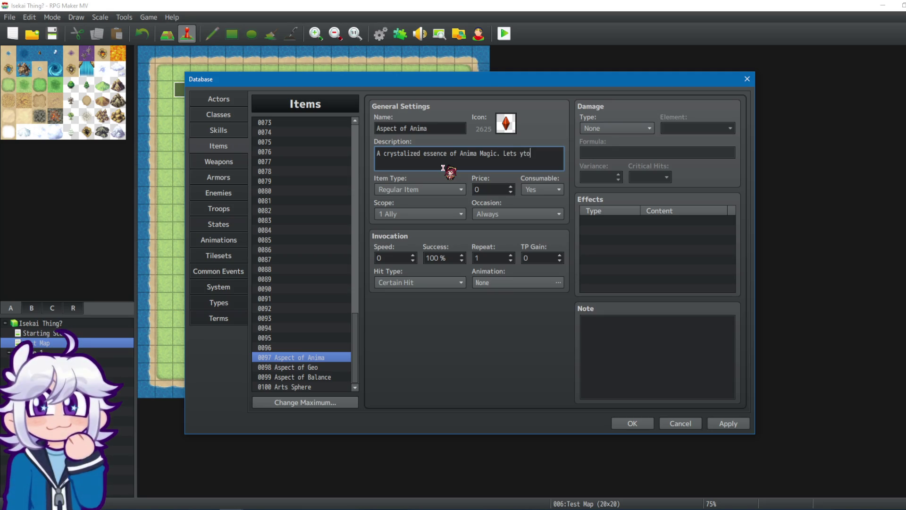
type(" a s")
type("a list.")
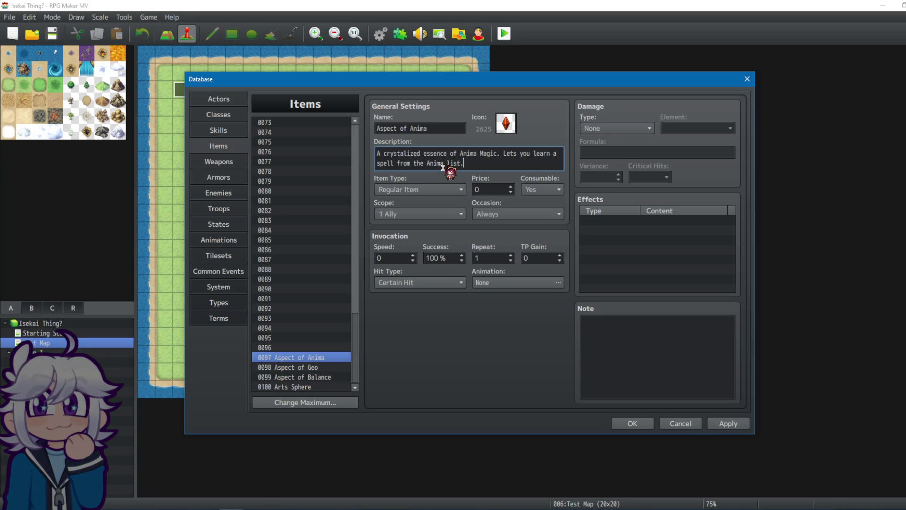
Step: Make Aspect of Anima a Key Item with Scope None and Occasion Never, still consumable
left_click(444, 189)
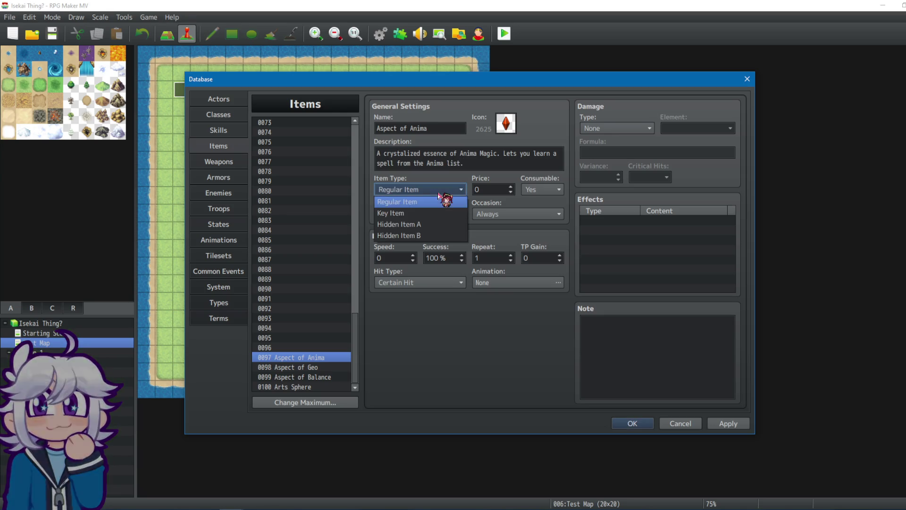
left_click(424, 215)
left_click(453, 213)
left_click(519, 214)
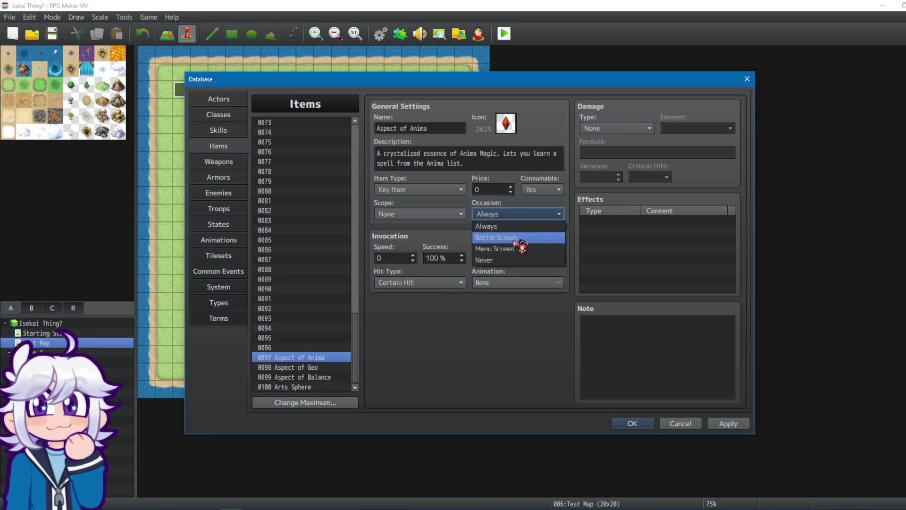
left_click(505, 259)
left_click(543, 189)
left_click(540, 200)
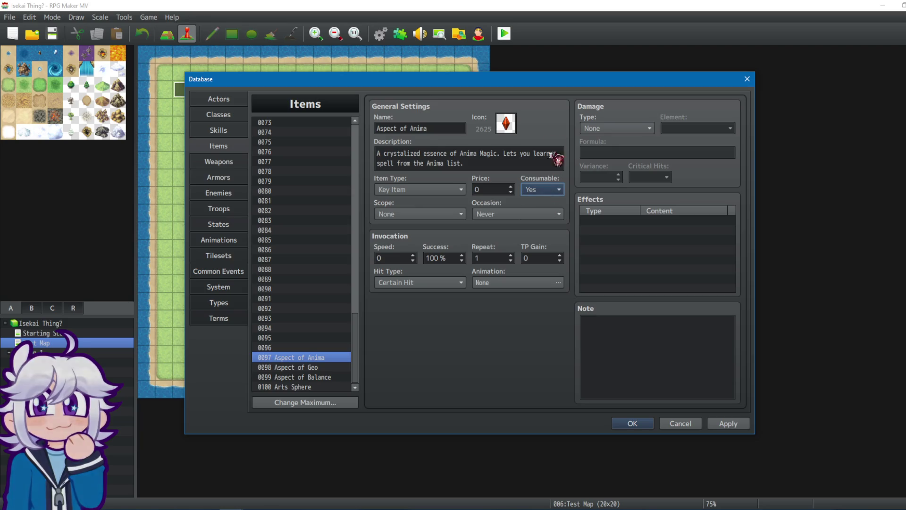
left_click(293, 387)
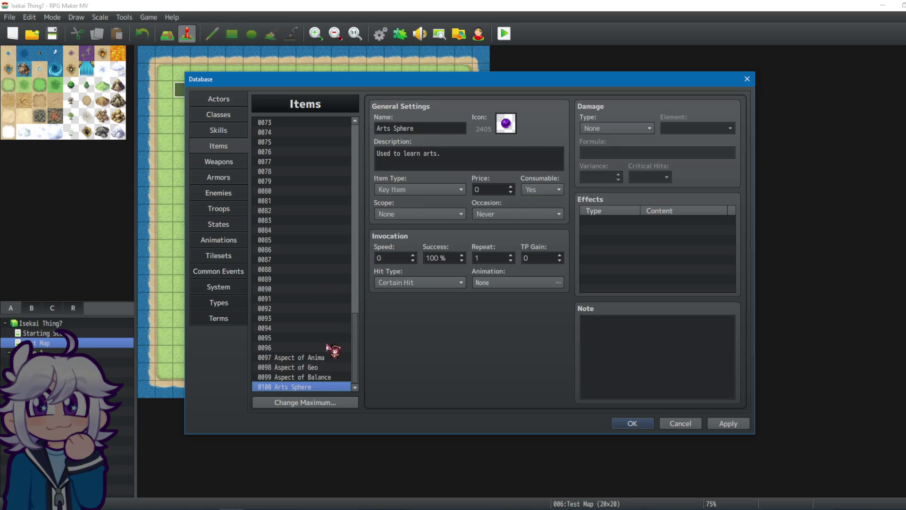
Step: Set Aspect of Geo to Scope None, Occasion Never and Item Type Key Item
left_click(314, 357)
left_click(309, 367)
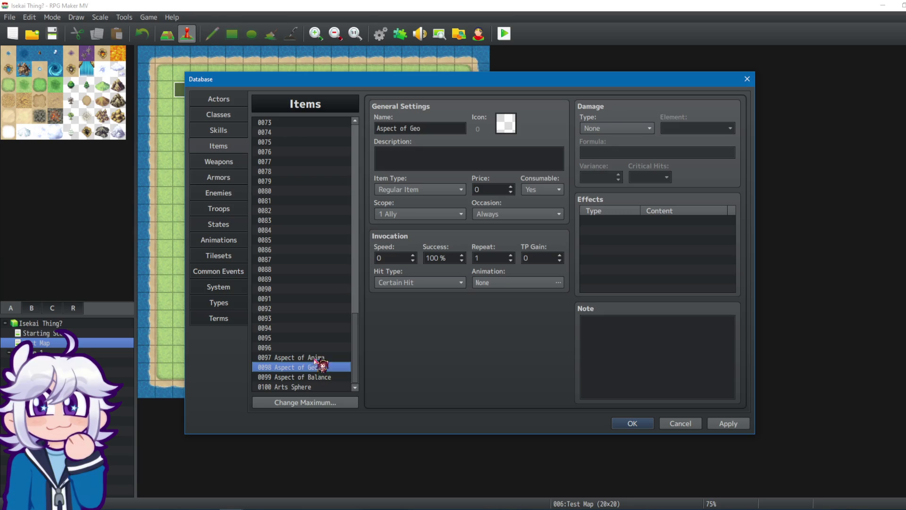
left_click(401, 214)
left_click(406, 226)
left_click(543, 214)
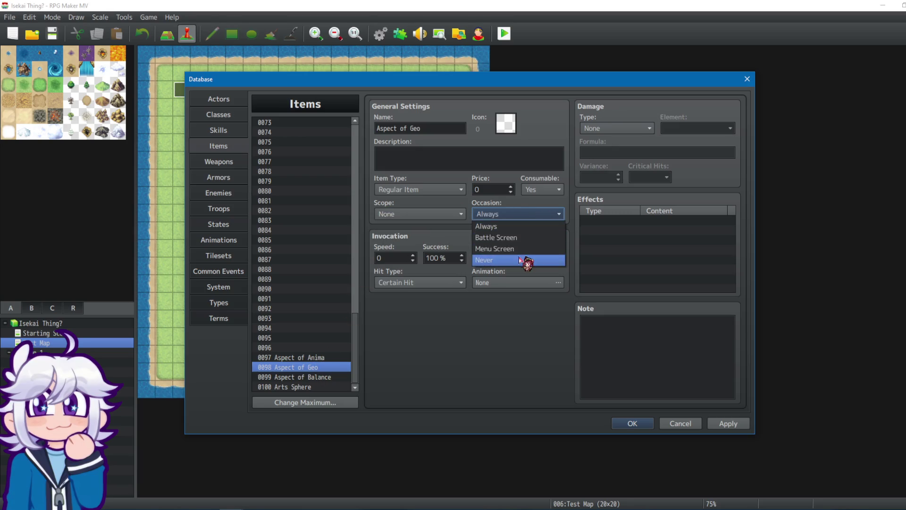
left_click(524, 260)
left_click(452, 190)
left_click(456, 211)
Step: Give Aspect of Geo the brown crystal icon 2639 and paste in Aspect of Anima's description
double_click(507, 124)
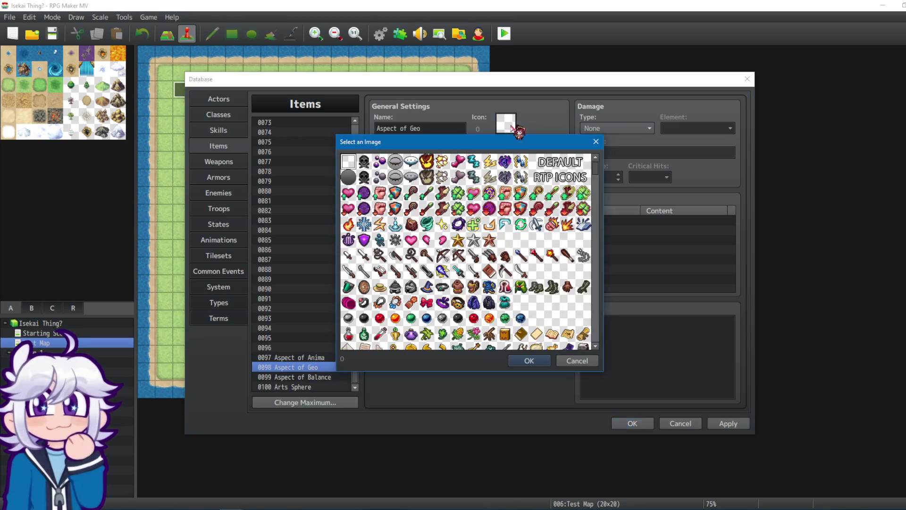
left_click_drag(596, 168, 595, 342)
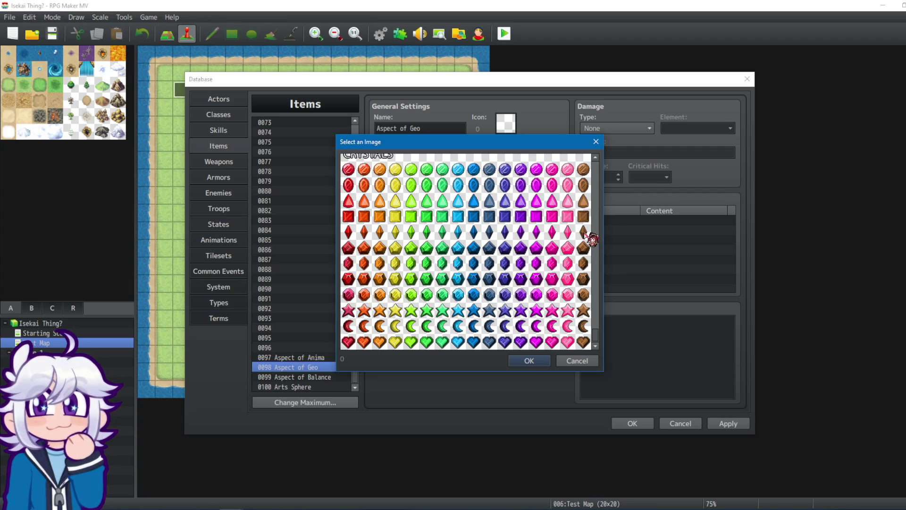
left_click(529, 360)
left_click(431, 157)
left_click(291, 358)
triple_click(480, 162)
key("ctrl+c")
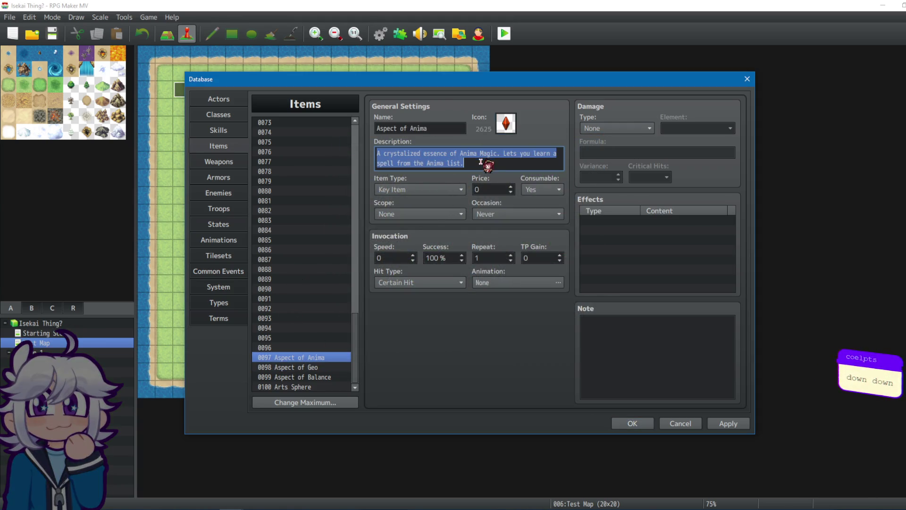
left_click(309, 367)
left_click(462, 162)
key("ctrl+v")
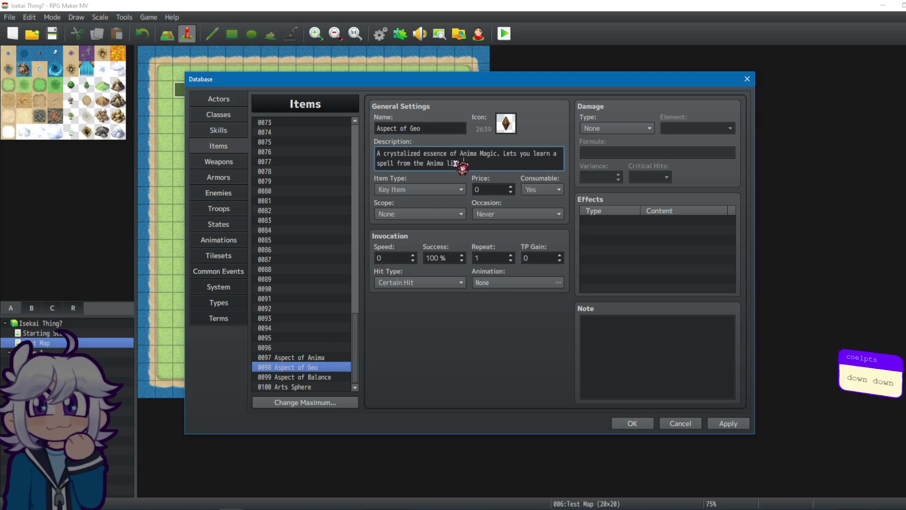
Step: Change both mentions of Anima to Geo in Aspect of Geo's description
left_click(482, 159)
key("BackSpace")
key("BackSpace")
key("BackSpace")
type("Gei")
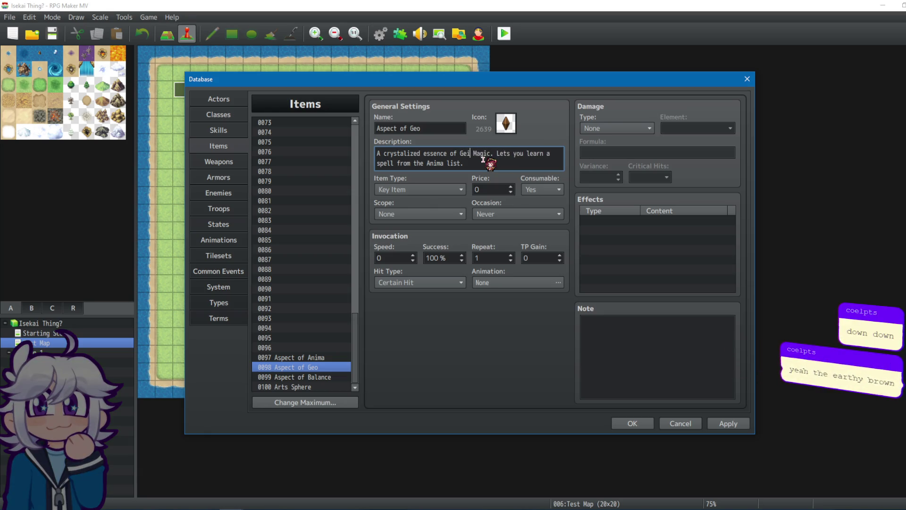
key("BackSpace")
type("o")
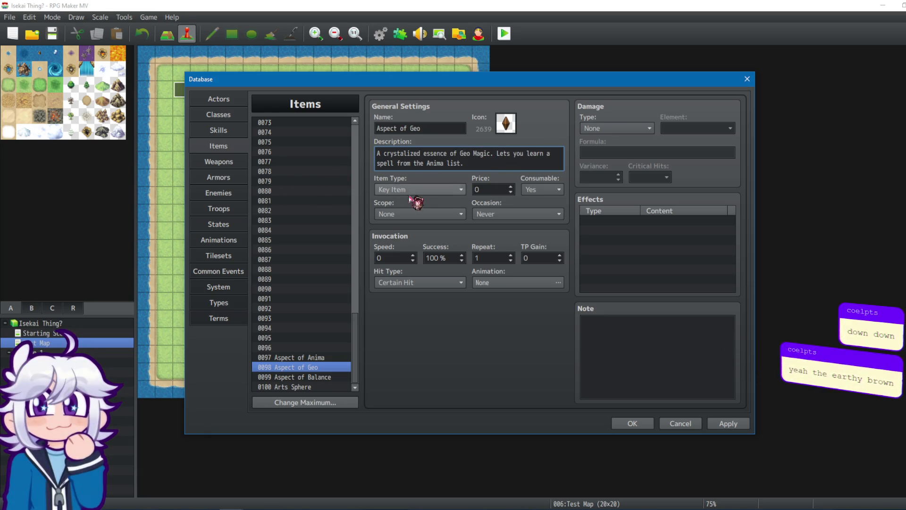
double_click(431, 166)
type("Geo")
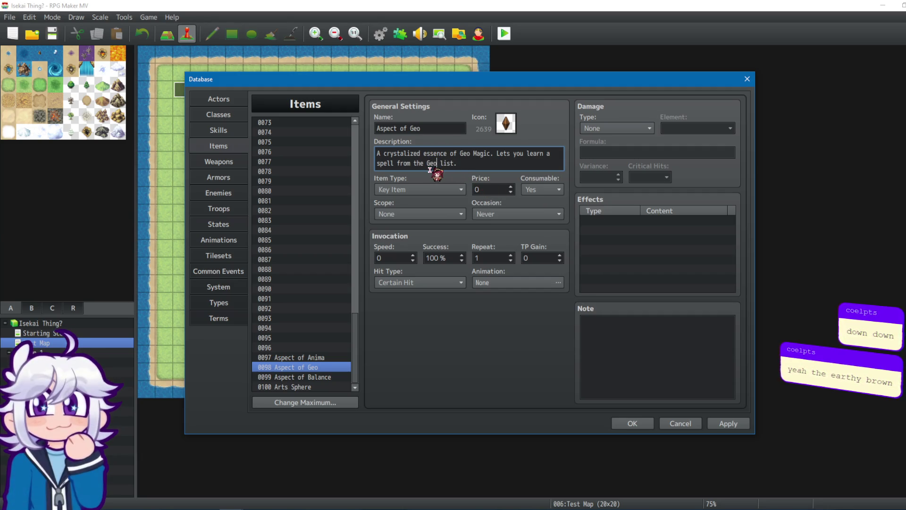
Step: Paste the Anima description into Aspect of Balance's empty description
left_click(315, 378)
left_click(497, 160)
type("A crystalized essence of Anima Magic. Lets you learn a spell from the Anima list.")
Step: Reword the pasted description for Aspect of Balance, replacing Anima with Balance and retyping its ending
left_click_drag(476, 157, 460, 157)
type("Balan")
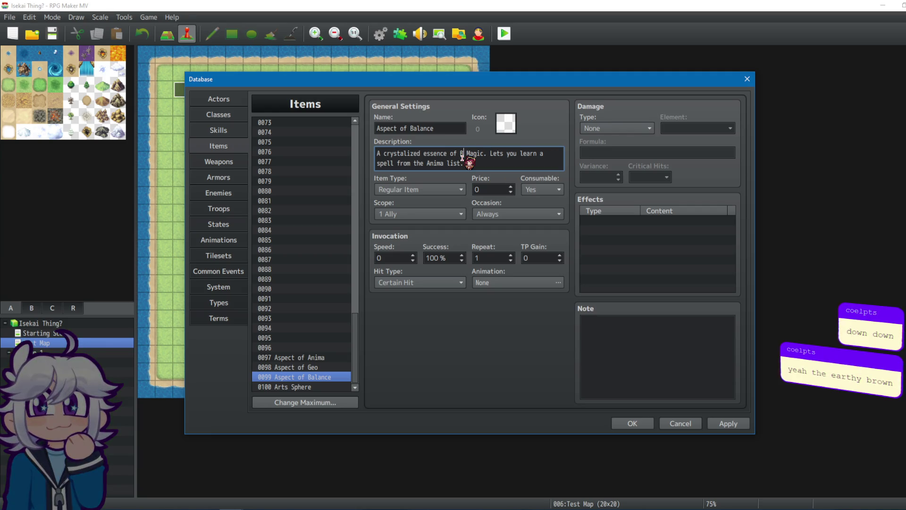
type("ce")
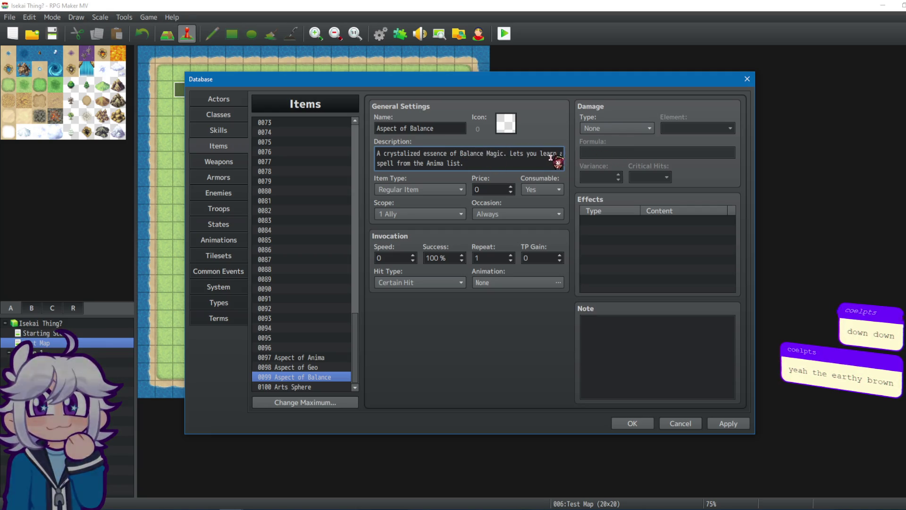
mouse_move(516, 164)
left_mouse_down()
mouse_move(357, 149)
mouse_move(554, 154)
left_mouse_up()
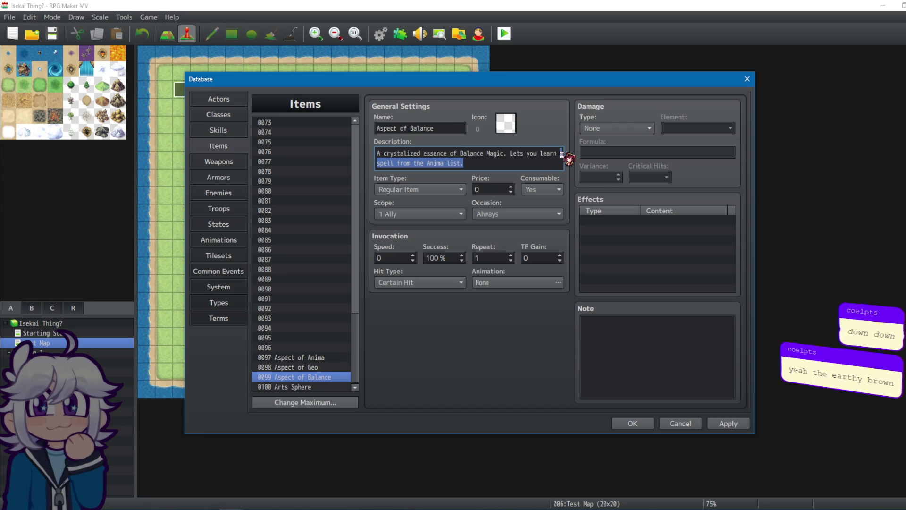
key("BackSpace")
type("spe")
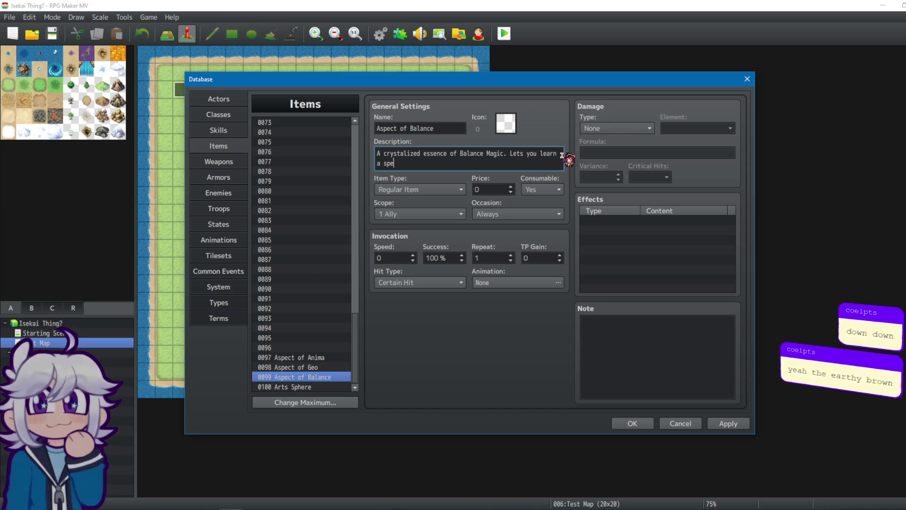
type("ll from the Bl")
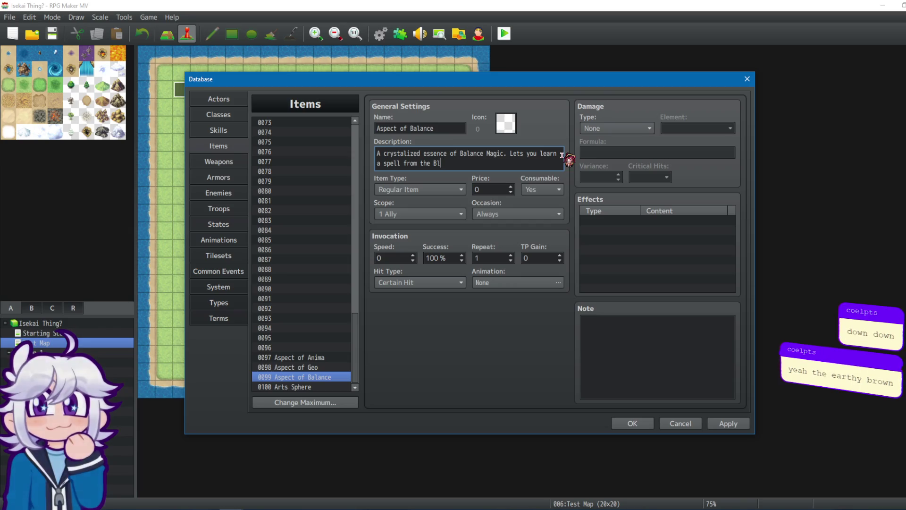
type("aance ")
type("ist.")
Step: Make Aspect of Balance a Key Item with Occasion Never and Scope None
left_click(443, 189)
left_click(434, 213)
left_click(542, 213)
left_click(502, 263)
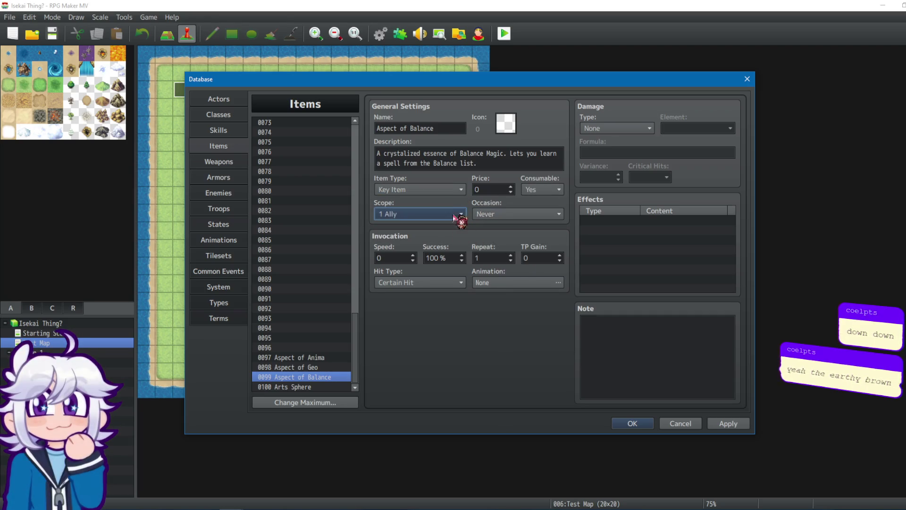
left_click(458, 215)
left_click(415, 225)
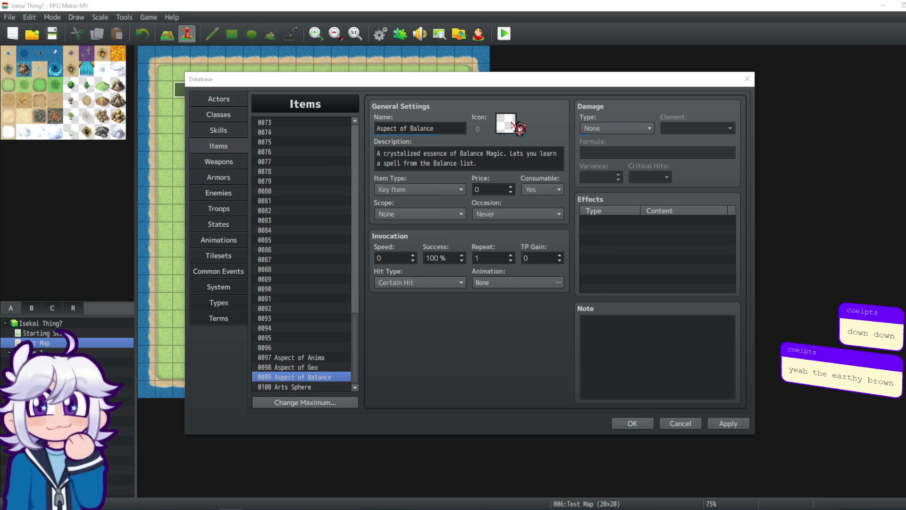
left_click(519, 127)
Step: Choose the dark slate crystal icon 2633 for Aspect of Balance
left_click_drag(596, 177, 597, 339)
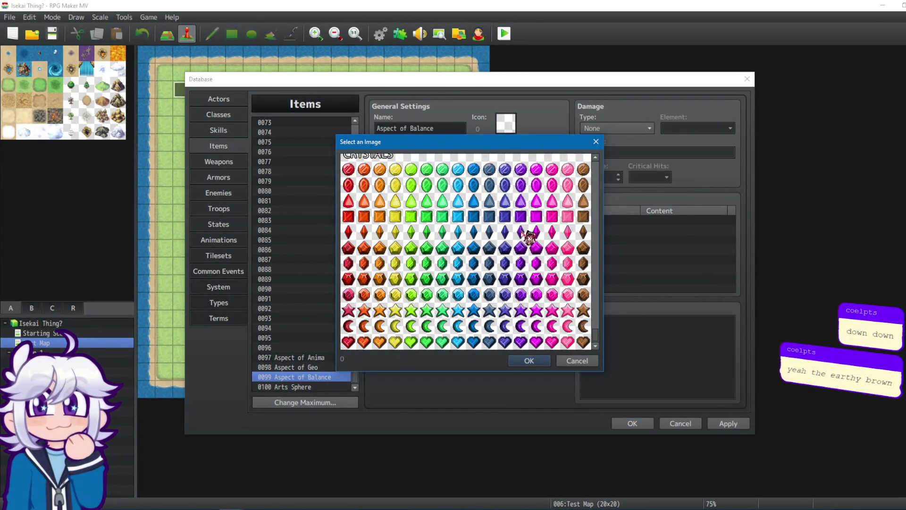
left_click(489, 232)
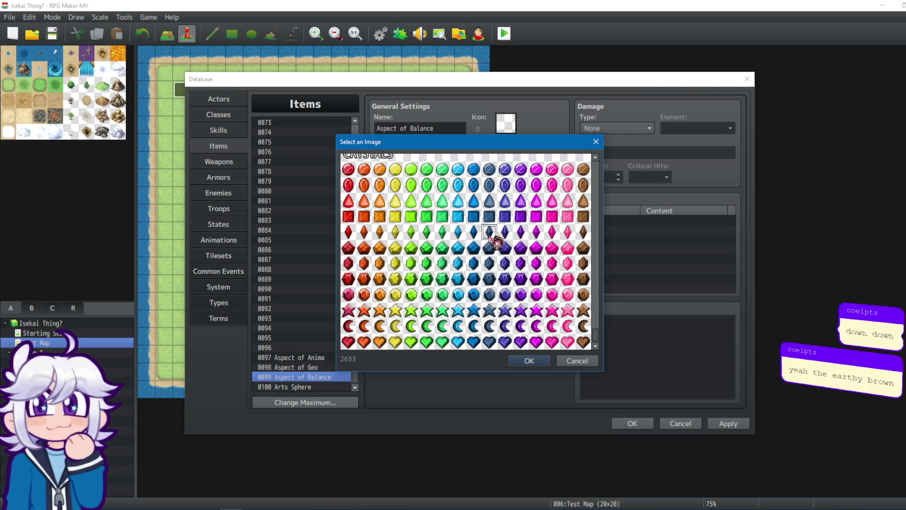
left_click(541, 362)
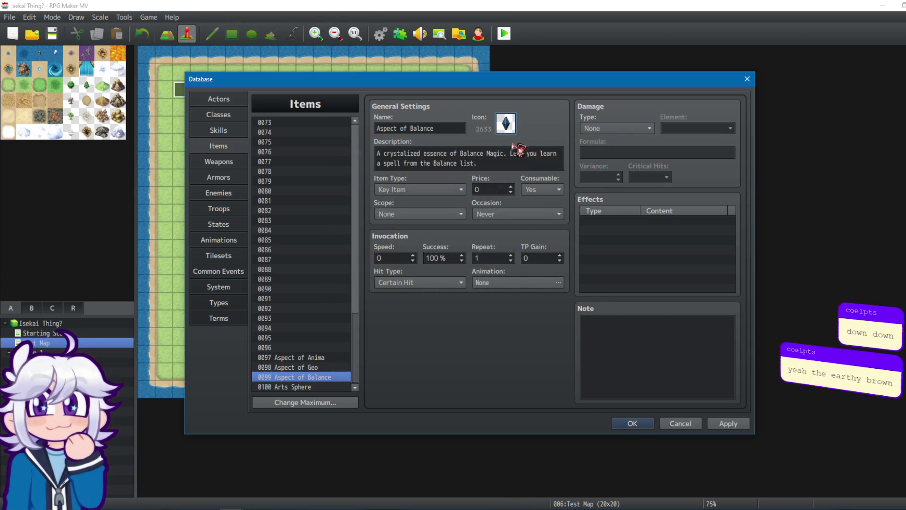
triple_click(499, 165)
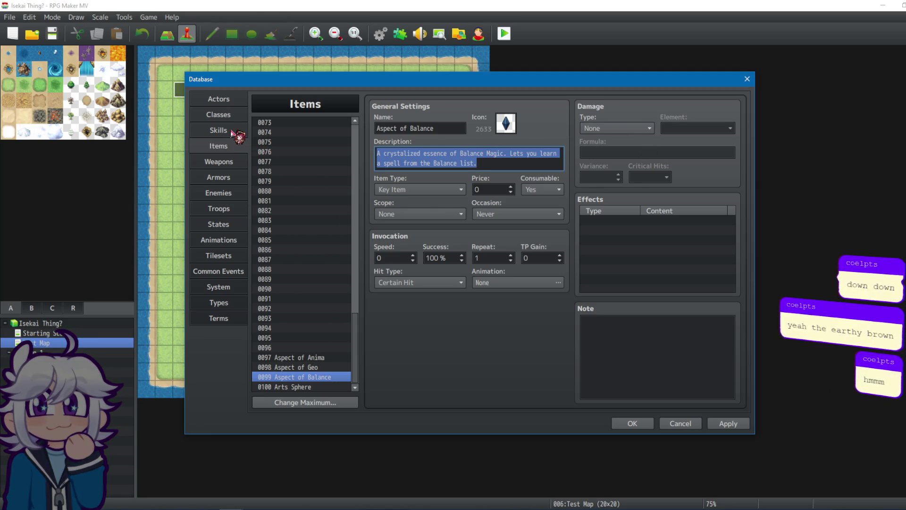
Step: Browse the crystal rows of the icon sheet again and keep crystal icon 2633 for Aspect of Balance
double_click(507, 123)
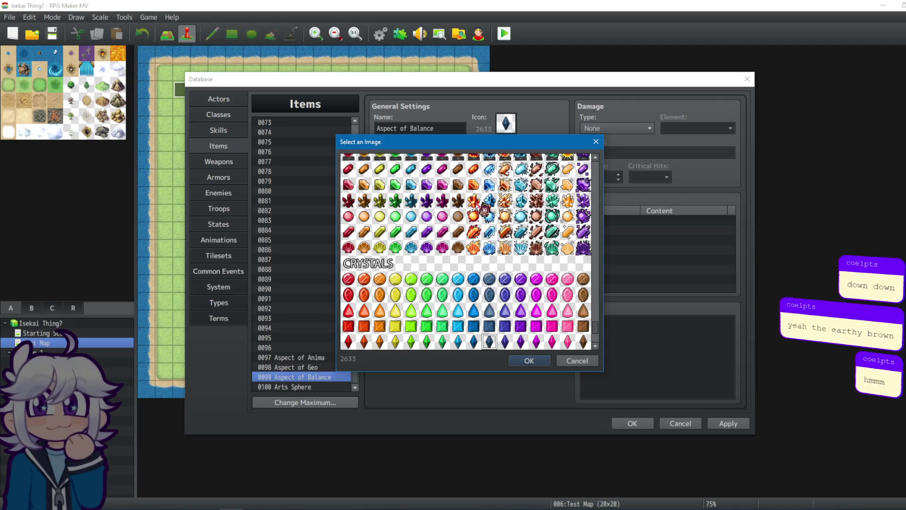
scroll(512, 289, "down", 1)
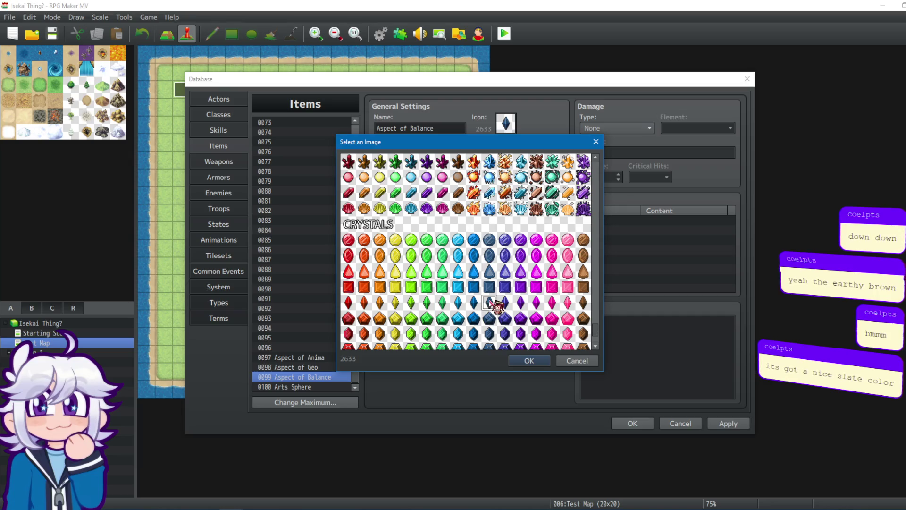
scroll(490, 304, "down", 1)
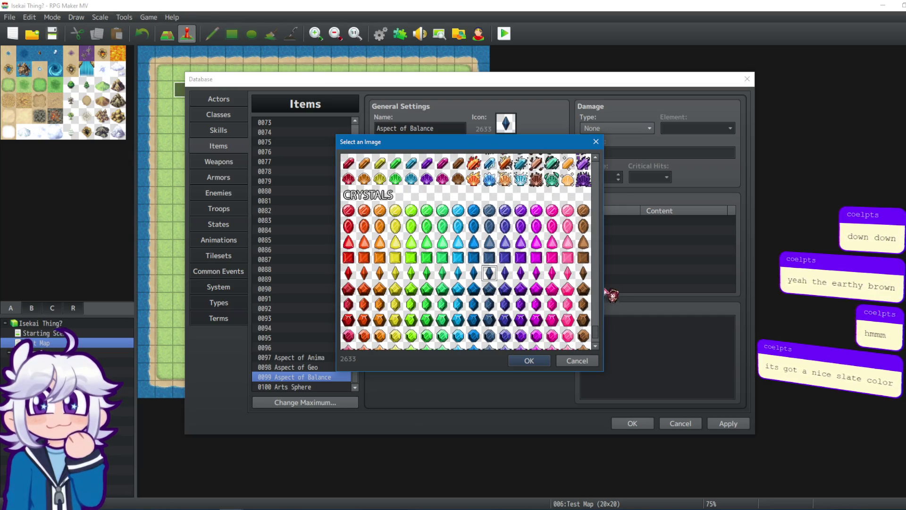
scroll(493, 269, "up", 3)
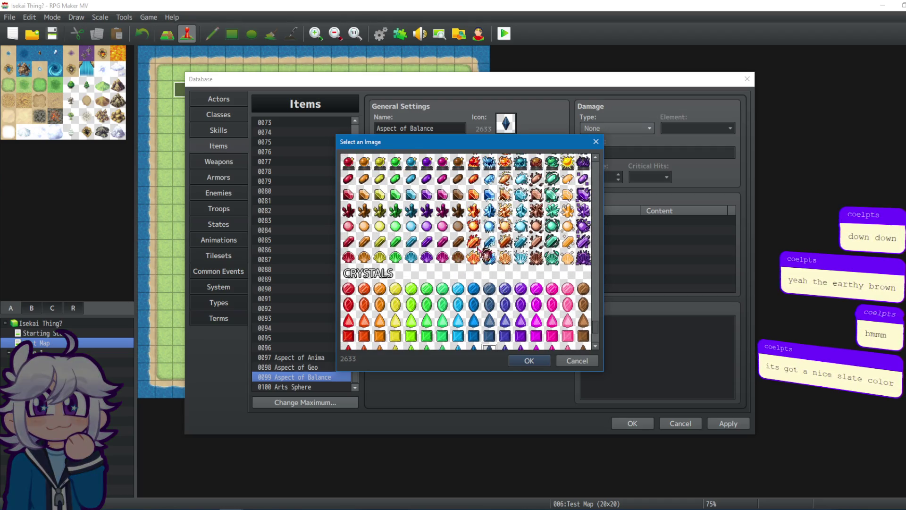
scroll(477, 259, "down", 1)
scroll(526, 235, "down", 3)
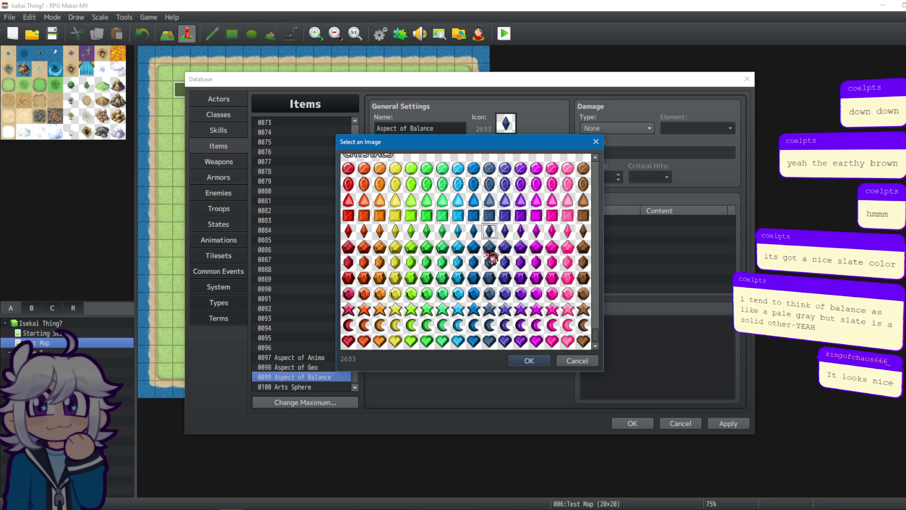
scroll(408, 255, "up", 5)
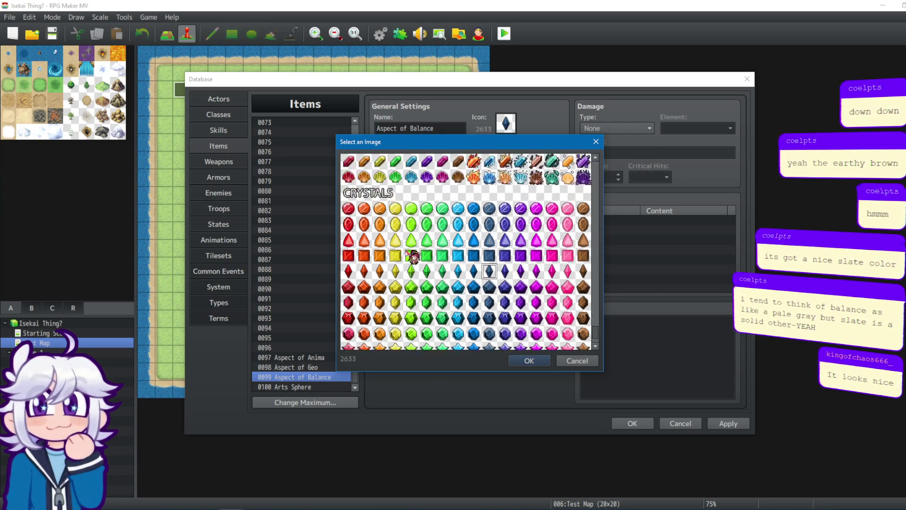
scroll(471, 258, "up", 6)
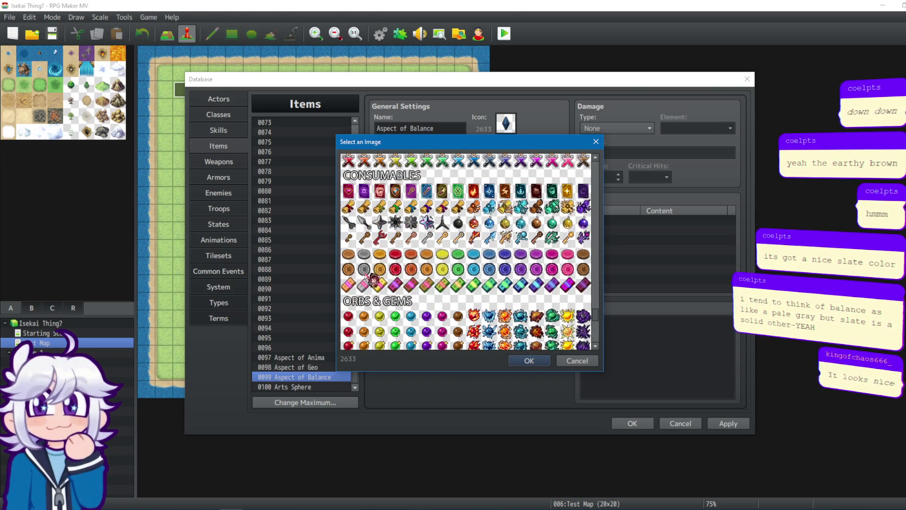
scroll(493, 301, "up", 5)
scroll(486, 295, "up", 6)
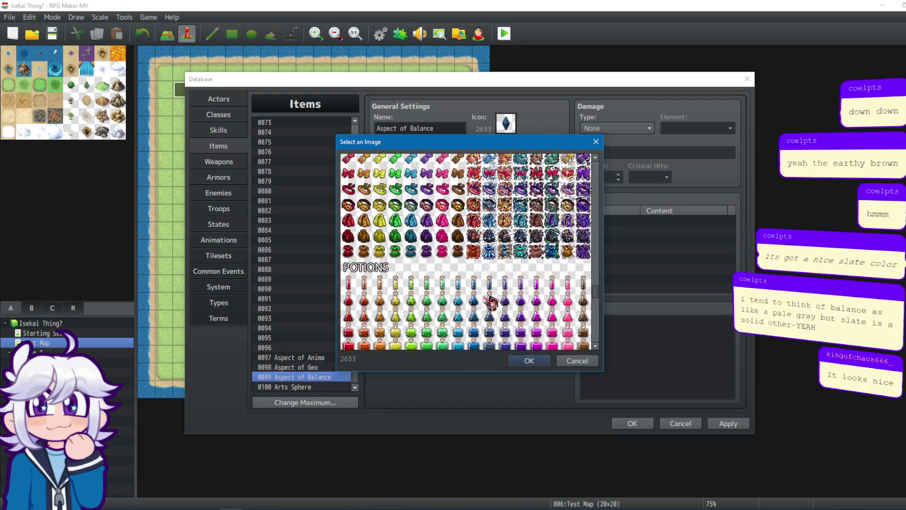
scroll(536, 258, "up", 10)
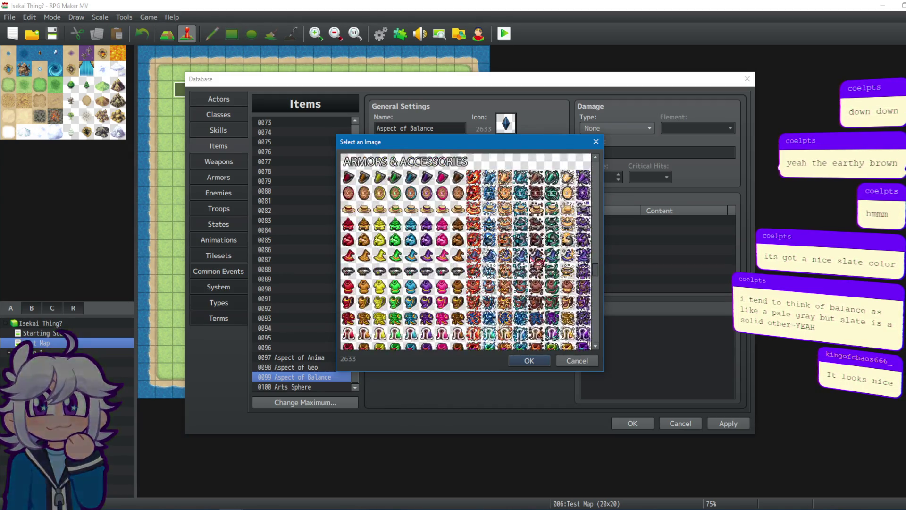
mouse_move(600, 261)
left_mouse_down()
mouse_move(614, 236)
mouse_move(656, 216)
mouse_move(656, 203)
mouse_move(592, 186)
mouse_move(583, 347)
left_mouse_up()
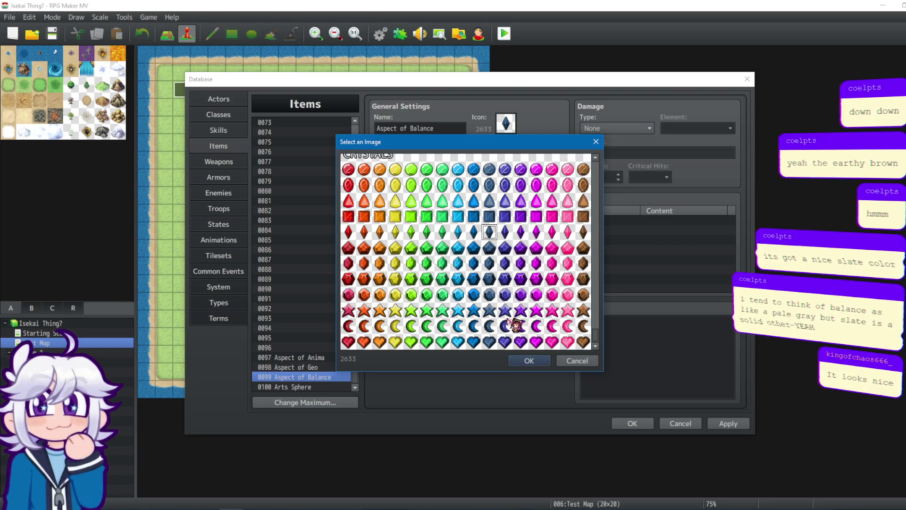
left_click(529, 360)
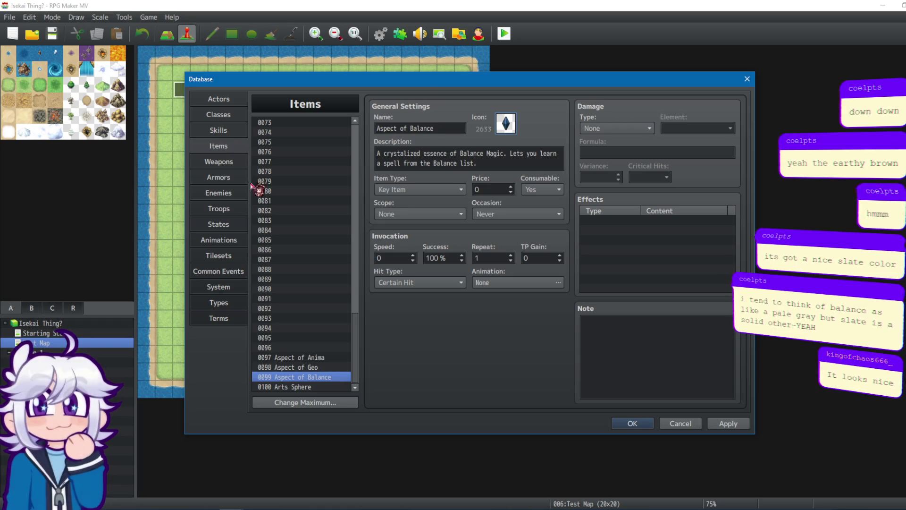
left_click(301, 366)
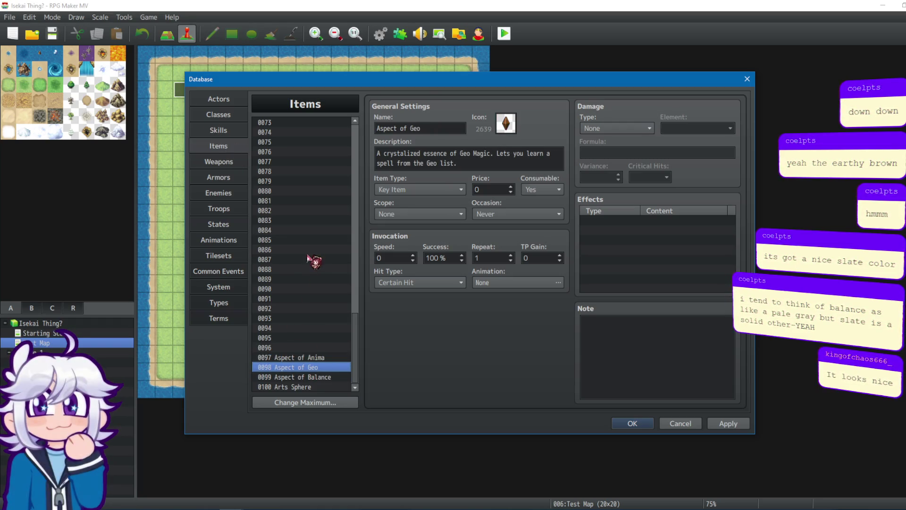
Step: In Skills, add the Item 98: 1 learn-cost line to Water's note and copy it
left_click(321, 378)
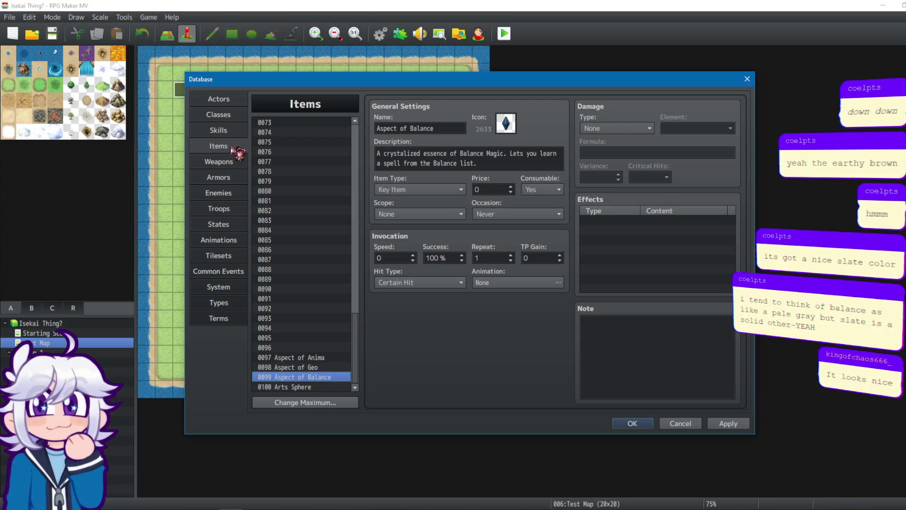
left_click(225, 130)
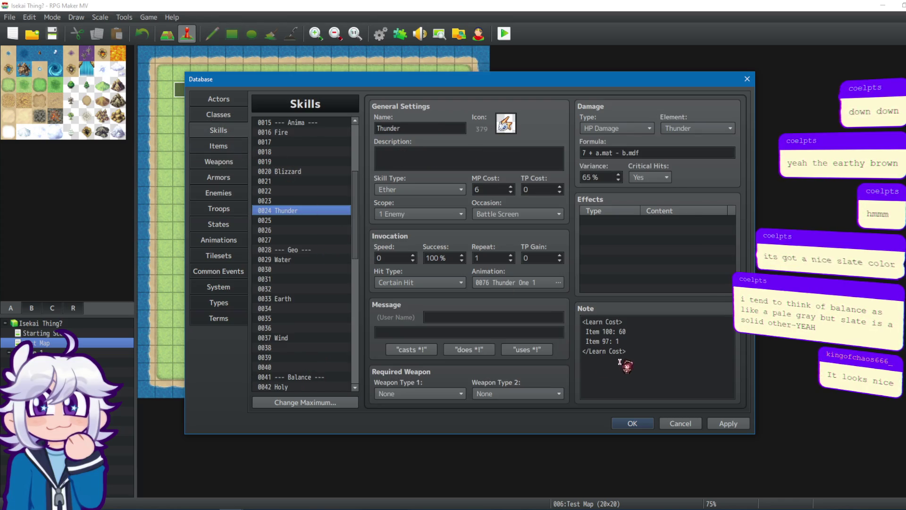
left_click(302, 259)
left_click(633, 333)
key("ctrl+a")
left_click(633, 333)
key("Tab")
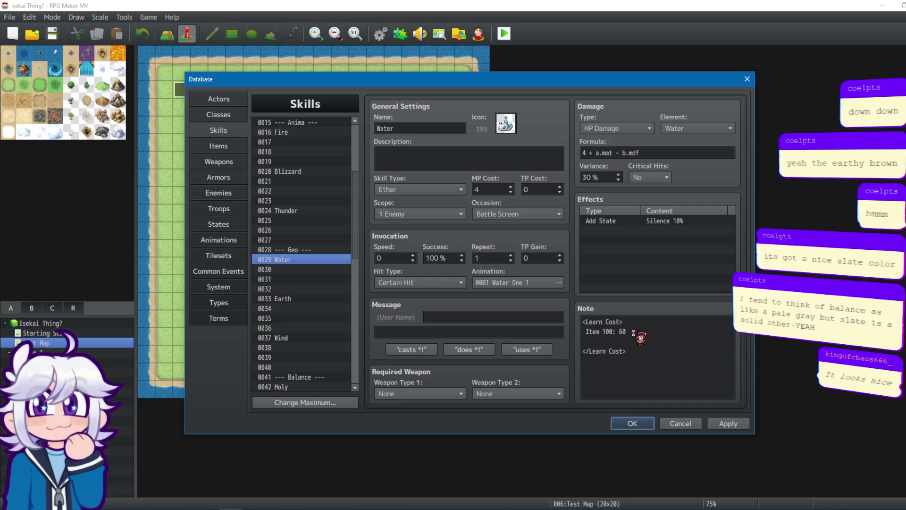
key("shift+Tab")
left_click(623, 344)
type("em 98: 1")
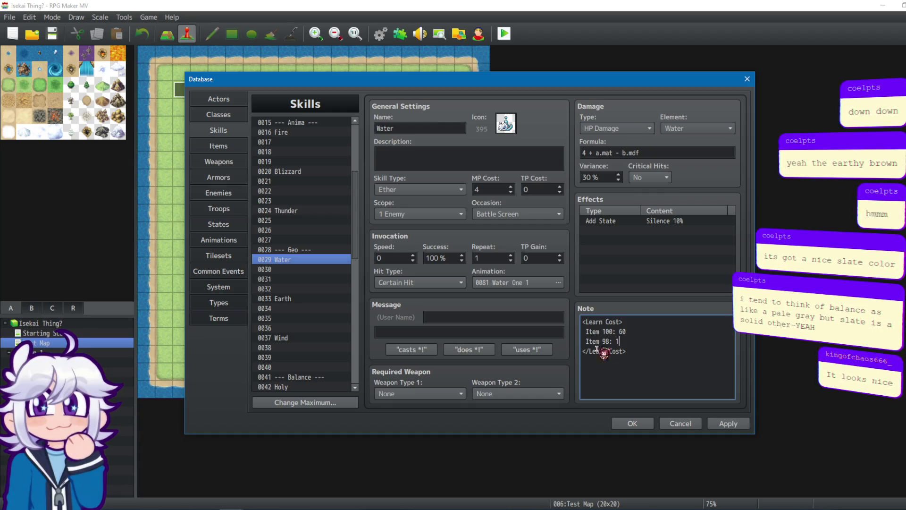
key("shift+Home")
key("ctrl+c")
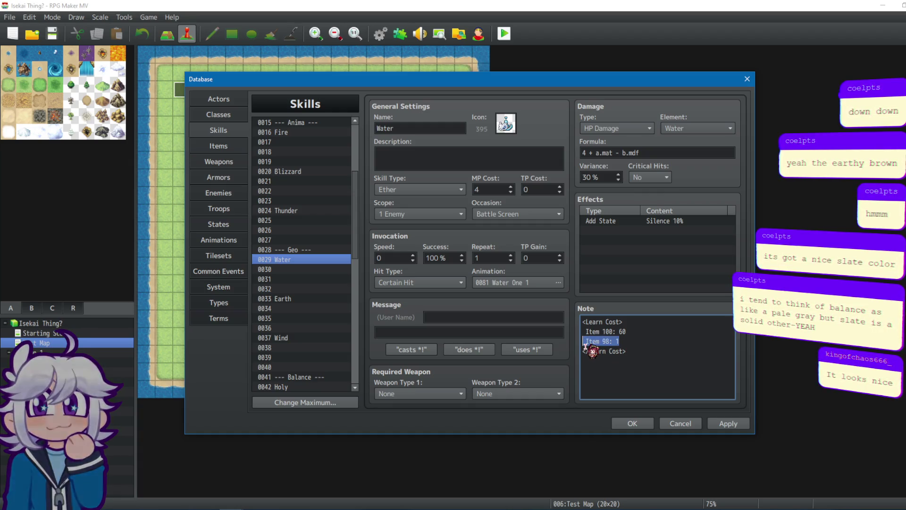
Step: Paste the Item 98: 1 learn cost into the Wind skill's note
left_click(298, 298)
left_click(635, 334)
left_click(636, 333)
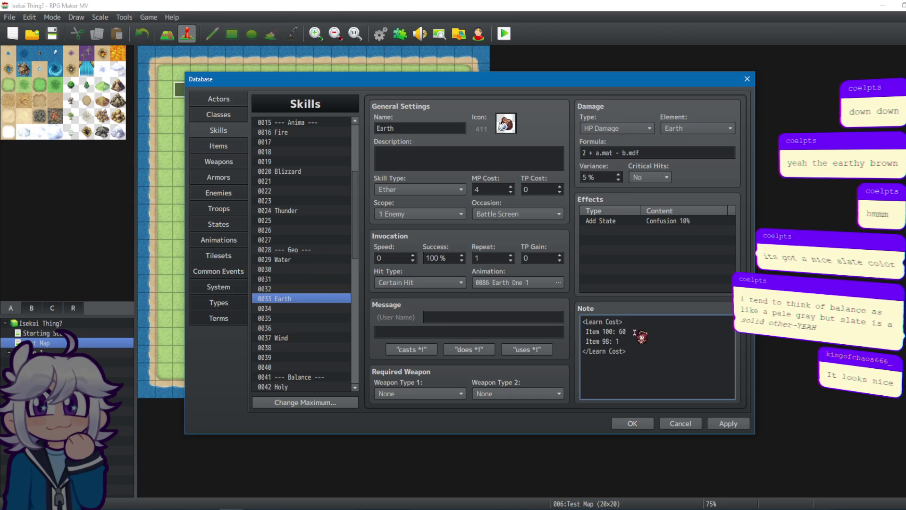
left_click(291, 340)
left_click(638, 335)
left_click(639, 334)
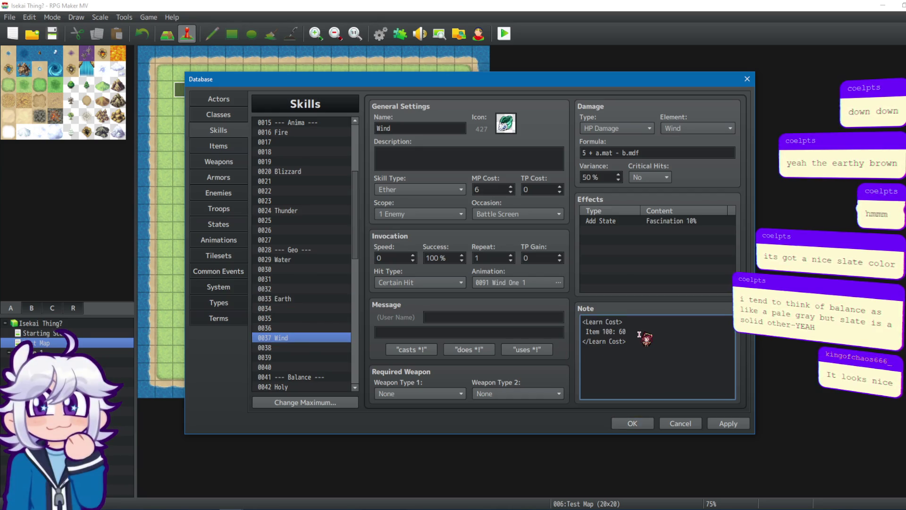
key("ctrl+v")
scroll(325, 348, "down", 1)
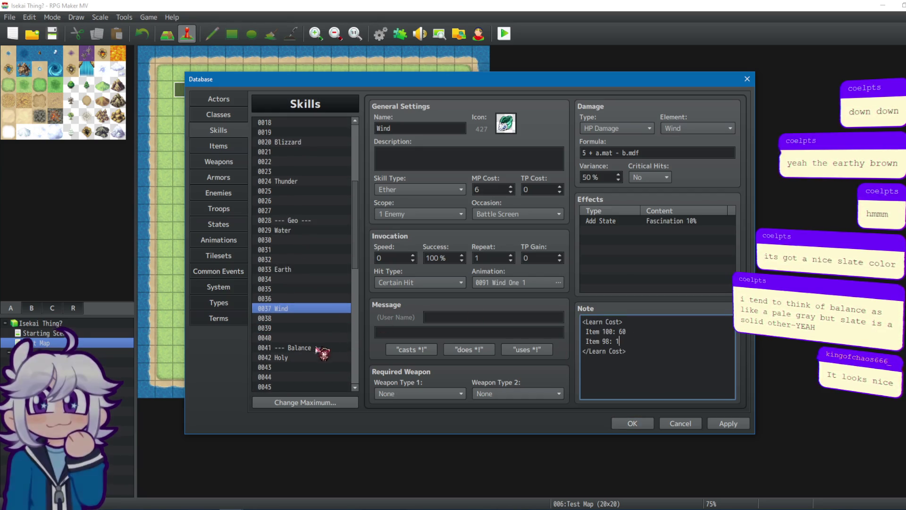
Step: Add Item 99: 1 learn-cost lines to the Holy and Abyssal skill notes
left_click(305, 357)
left_click(651, 333)
left_click(651, 333)
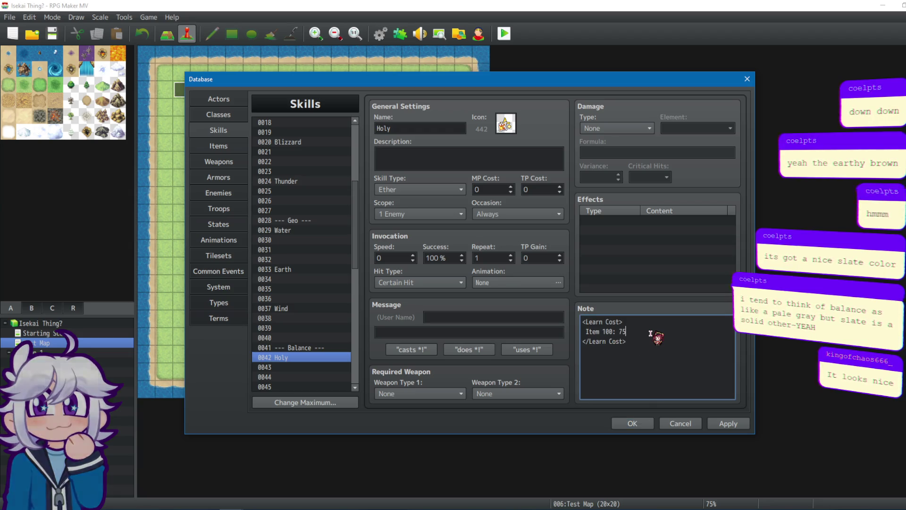
key("Return")
type("Item 98: 1")
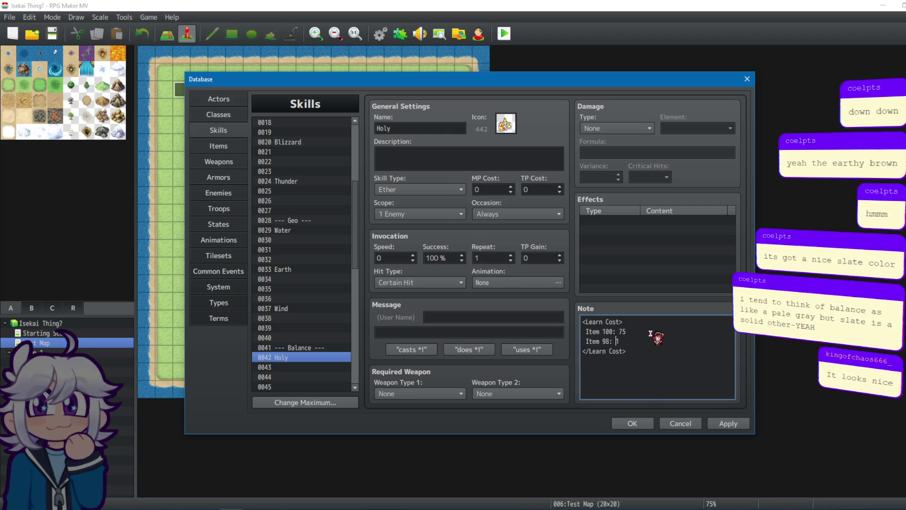
key("Left")
key("Left")
key("Left")
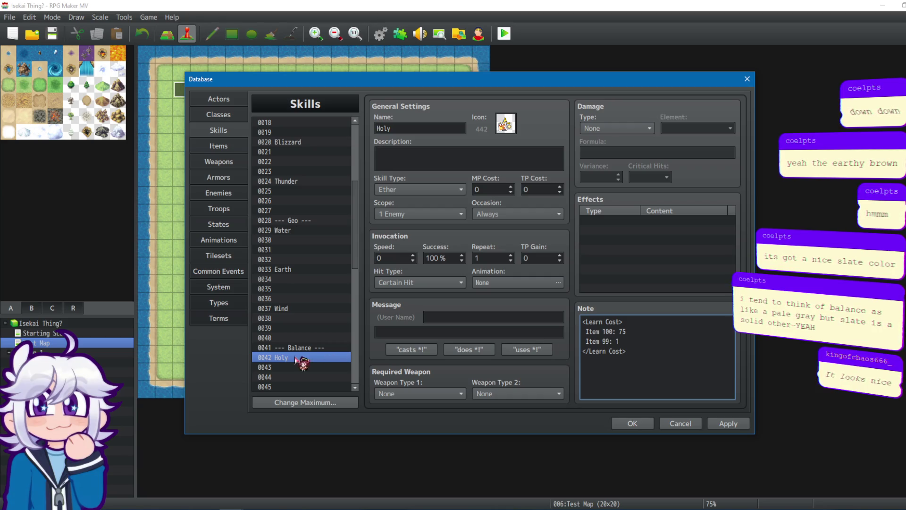
scroll(302, 360, "down", 2)
left_click(302, 347)
double_click(640, 333)
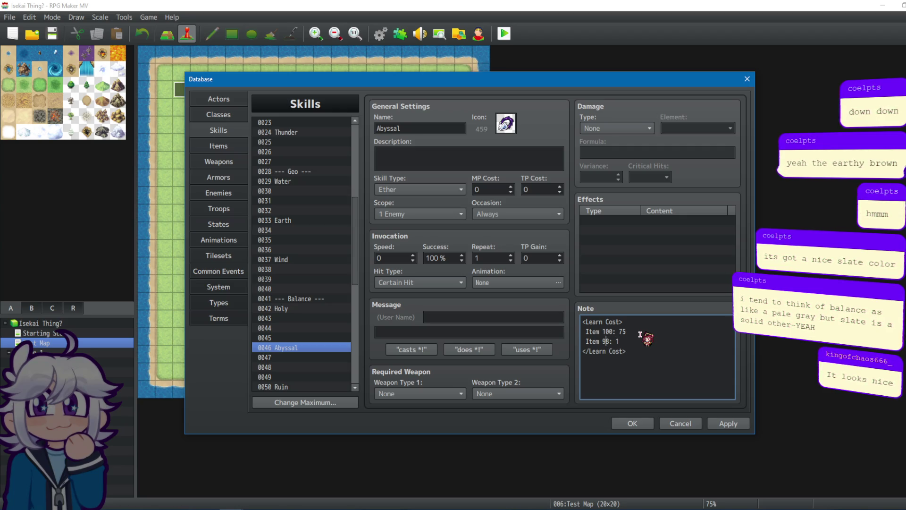
Step: Add Item 99: 1 to Ruin's learn cost, then apply and close the database
left_click(282, 386)
left_click(649, 334)
left_click(647, 333)
key("Return")
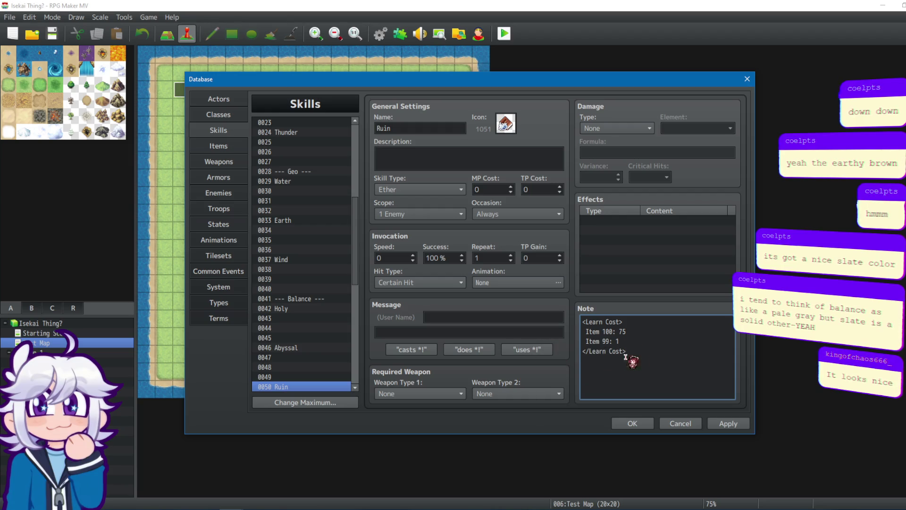
left_click(731, 423)
left_click(633, 424)
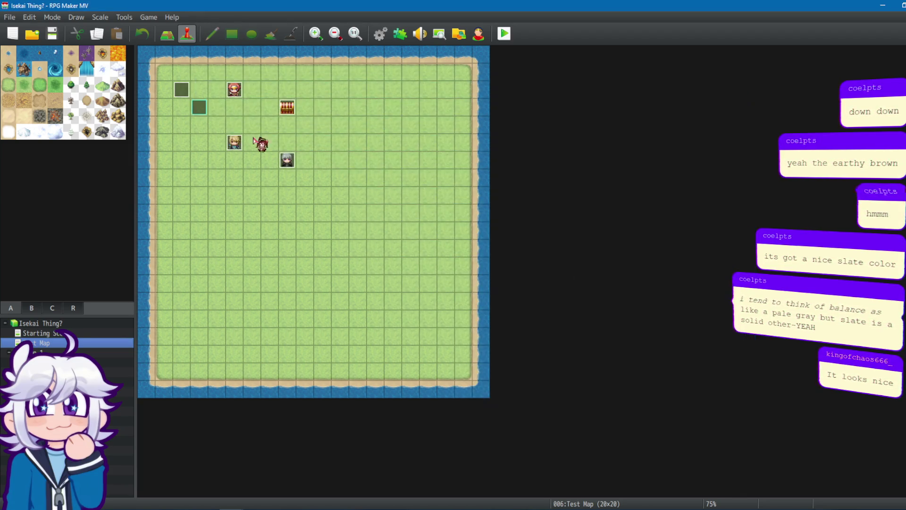
Step: In event EV001, insert a Change Items command giving 3 Aspect of Anima
double_click(184, 93)
scroll(707, 196, "down", 5)
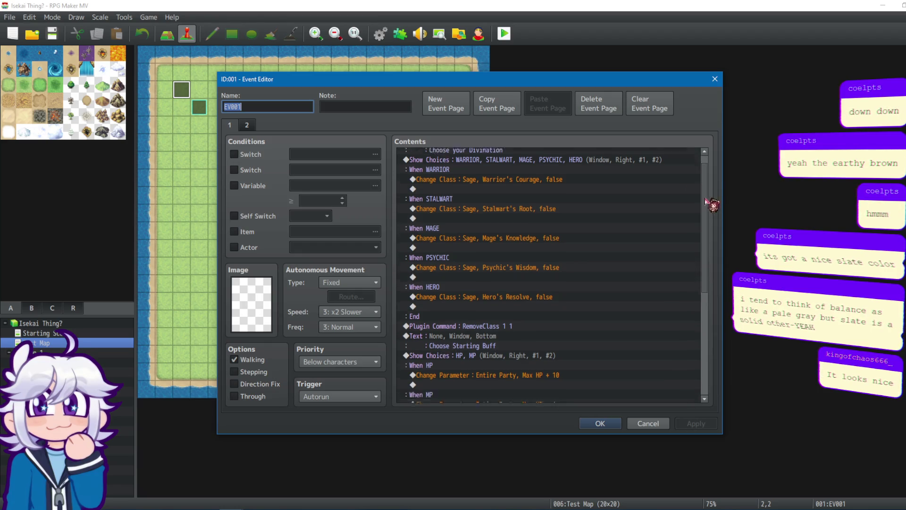
left_click(466, 373)
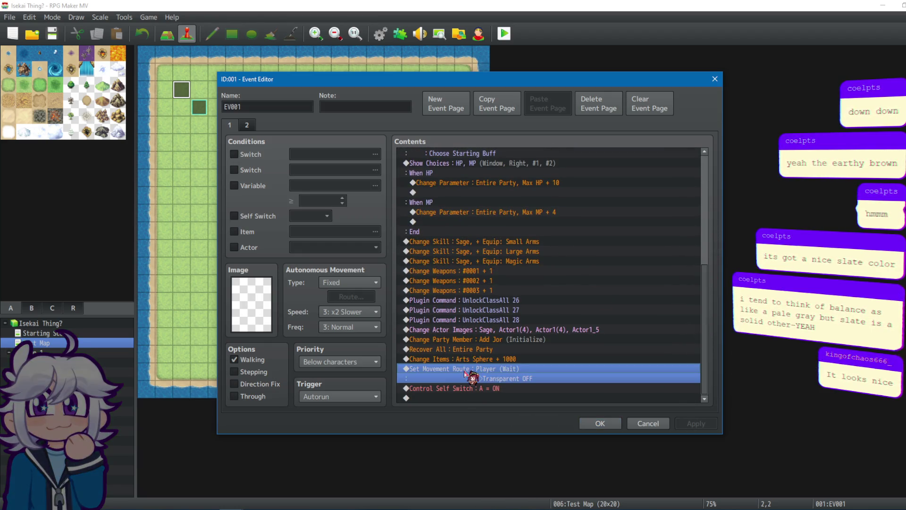
key("Insert")
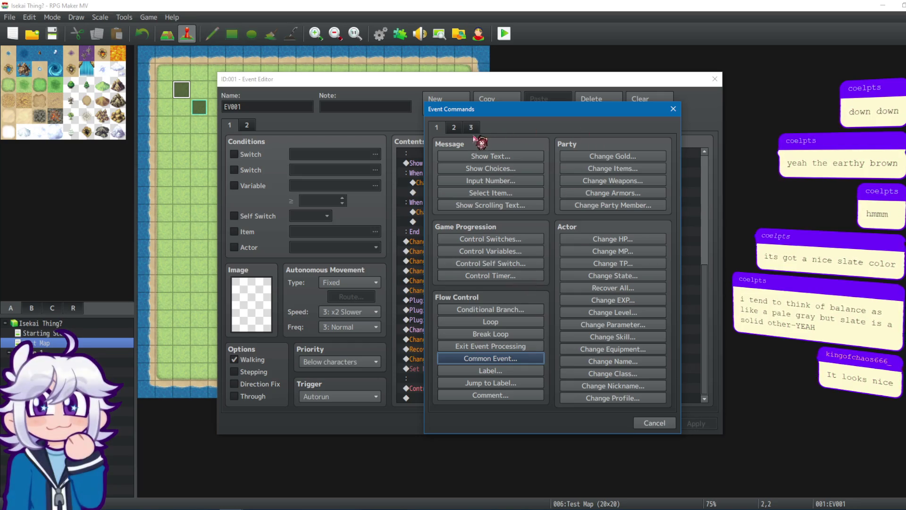
left_click(467, 128)
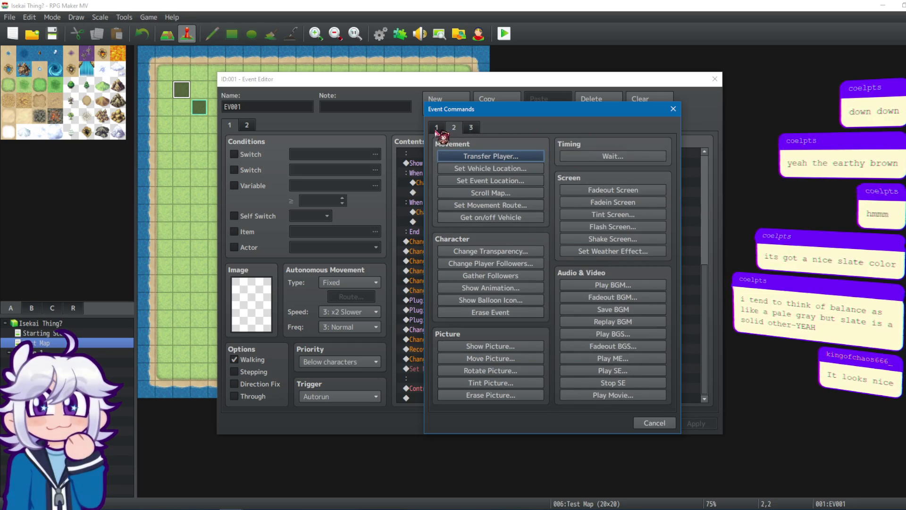
left_click(437, 127)
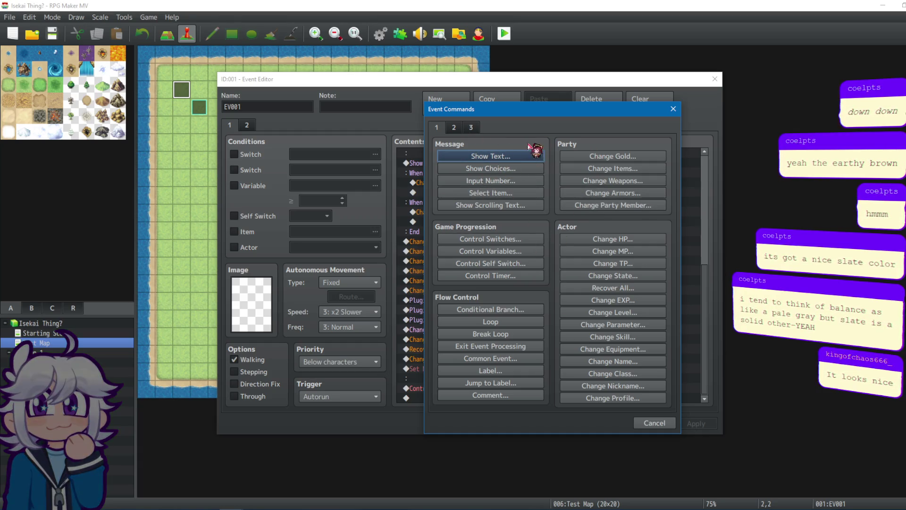
left_click(613, 169)
left_click(561, 231)
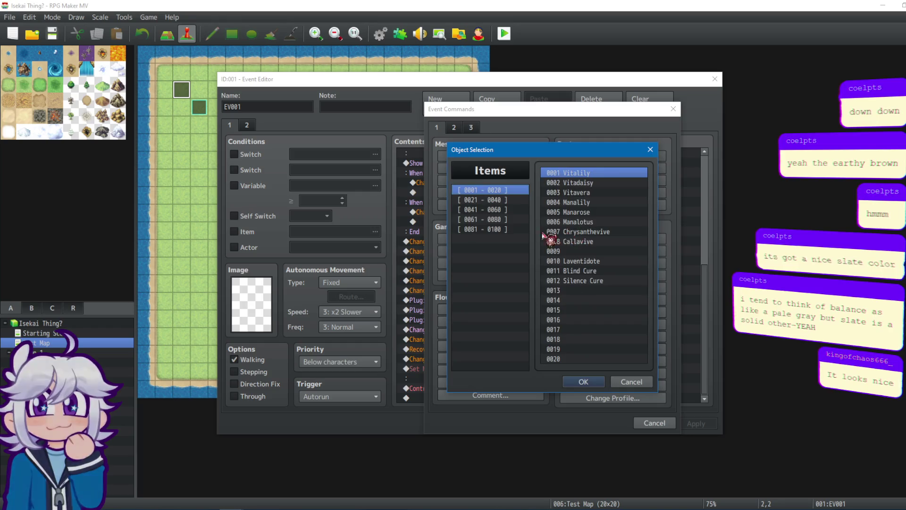
left_click(514, 229)
left_click(572, 329)
left_click(579, 380)
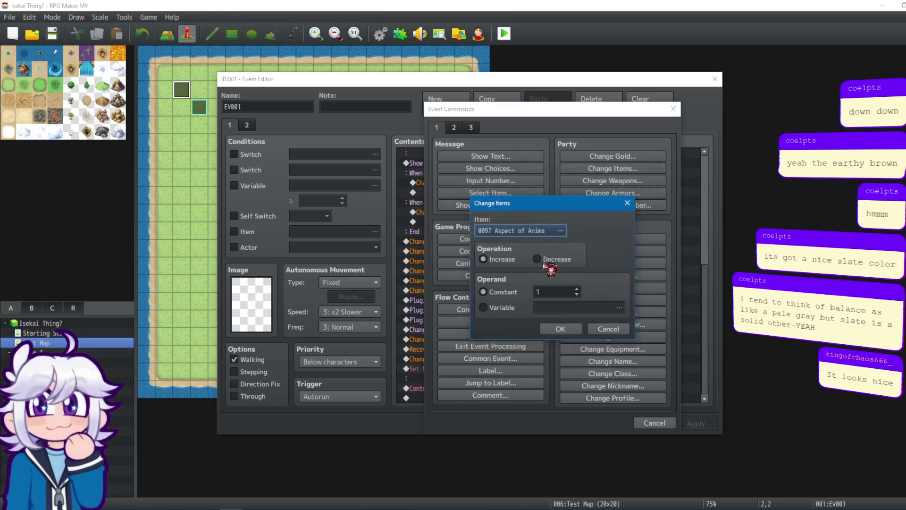
scroll(555, 293, "up", 2)
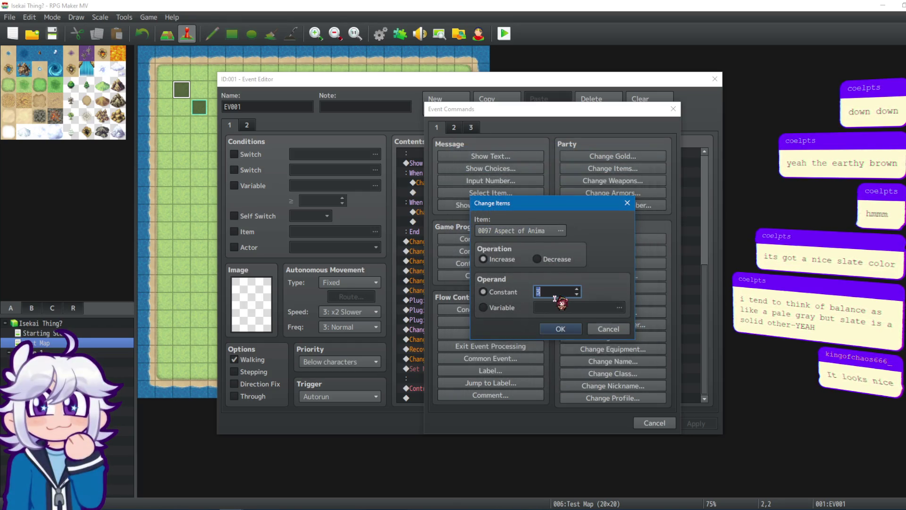
left_click(560, 329)
Step: Duplicate the Anima grant twice and change the first copy to Aspect of Geo +3
left_click(512, 360)
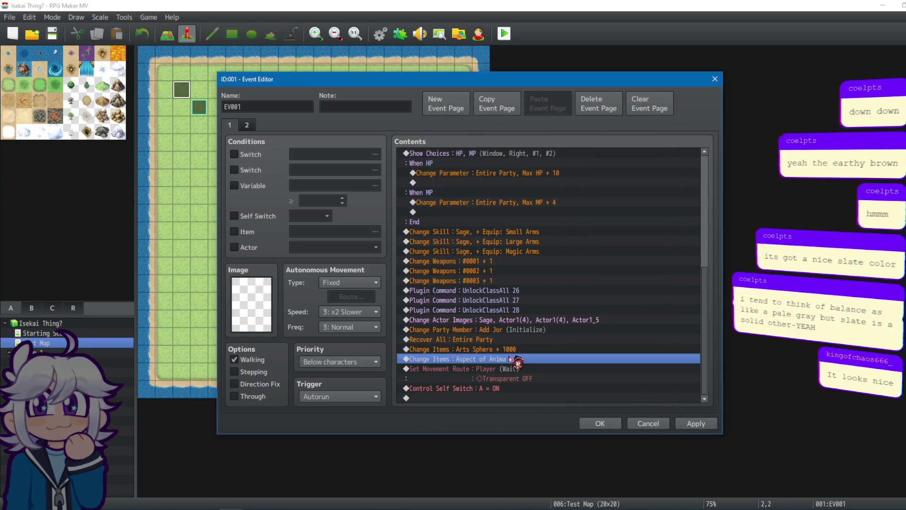
key("ctrl+c")
key("ctrl+v")
key("ctrl+v")
right_click(503, 376)
right_click(505, 384)
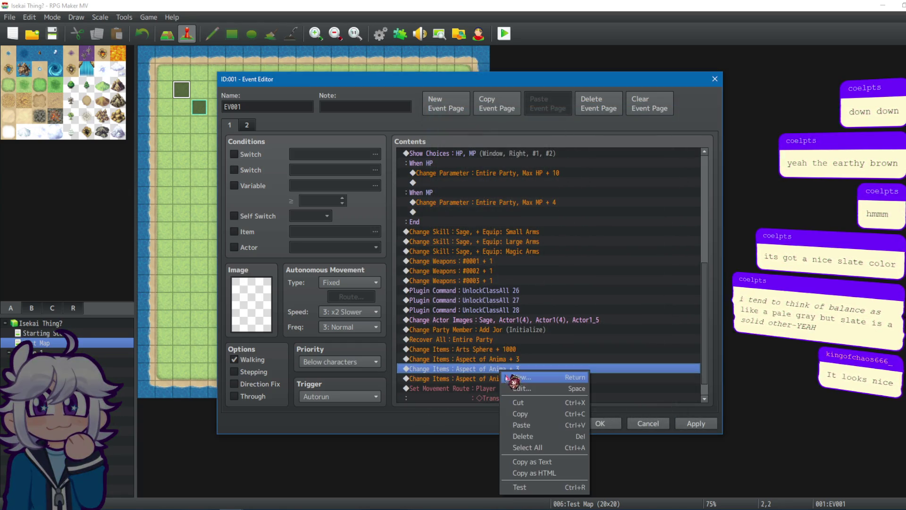
left_click(517, 390)
left_click(546, 235)
left_click(585, 339)
left_click(583, 381)
left_click(566, 328)
Step: Change the second copy to Aspect of Balance +3, save the event and start a playtest
right_click(498, 383)
double_click(541, 358)
left_click(552, 232)
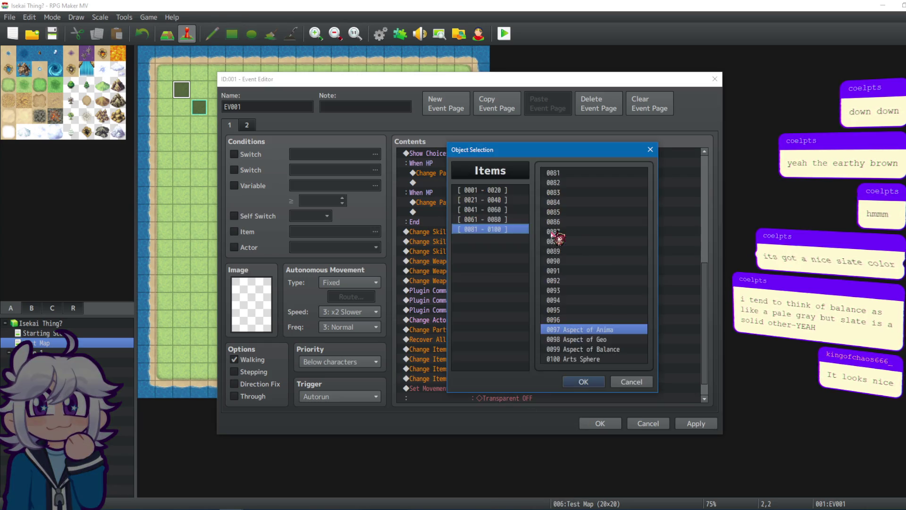
left_click(571, 349)
left_click(585, 381)
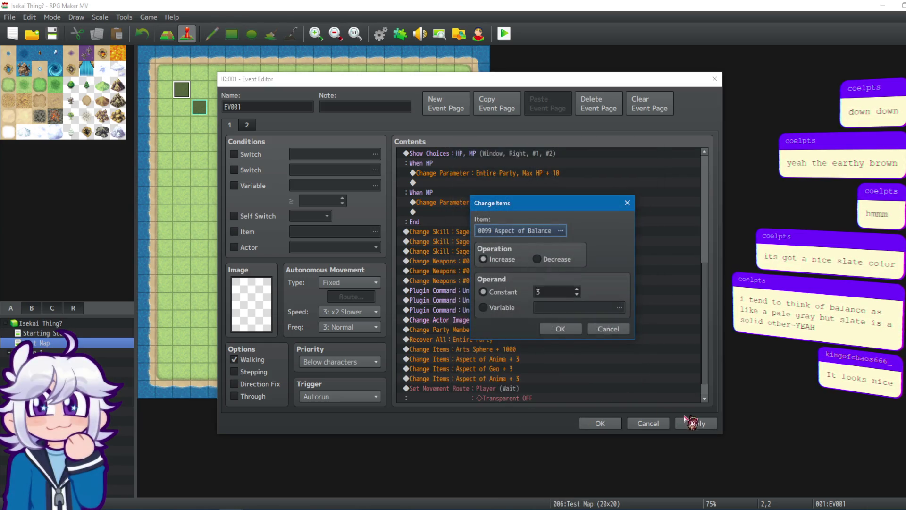
left_click(611, 327)
left_click(695, 424)
left_click(600, 423)
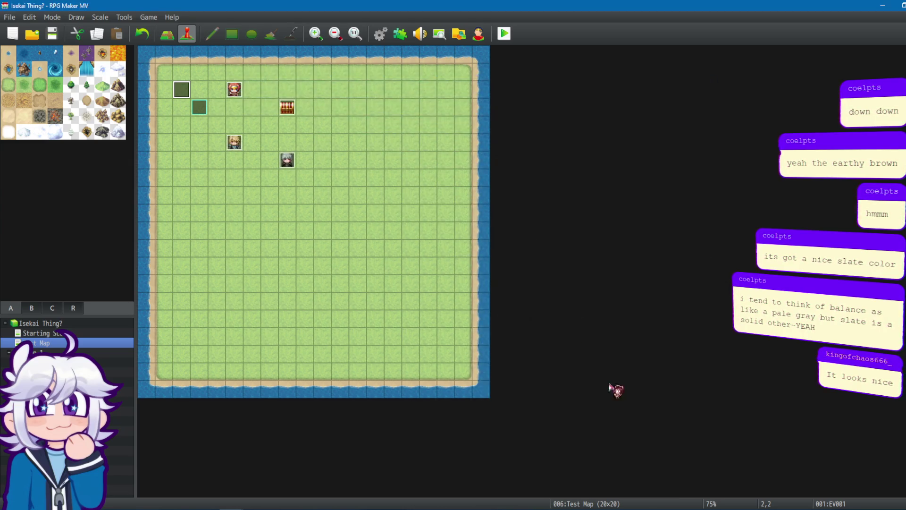
left_click(505, 35)
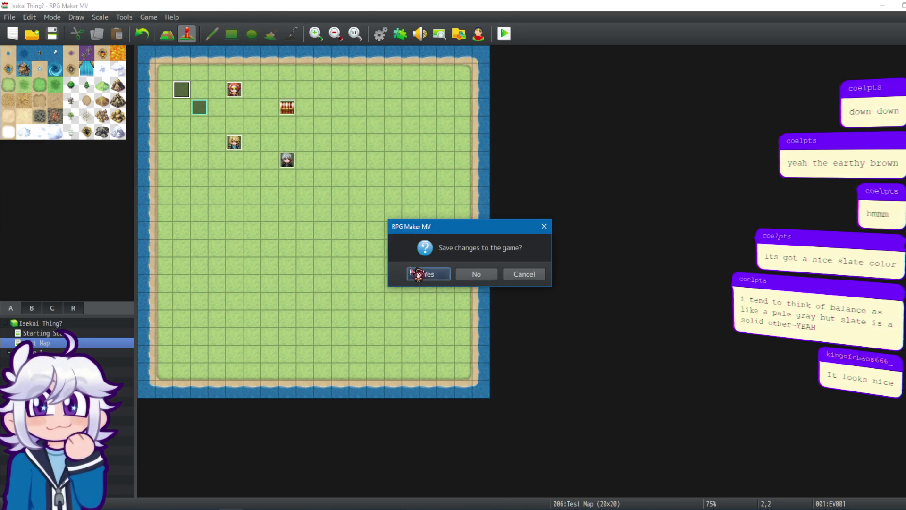
Step: Save, start the playtest and browse the Anima skill costs in Arts Training
left_click(420, 271)
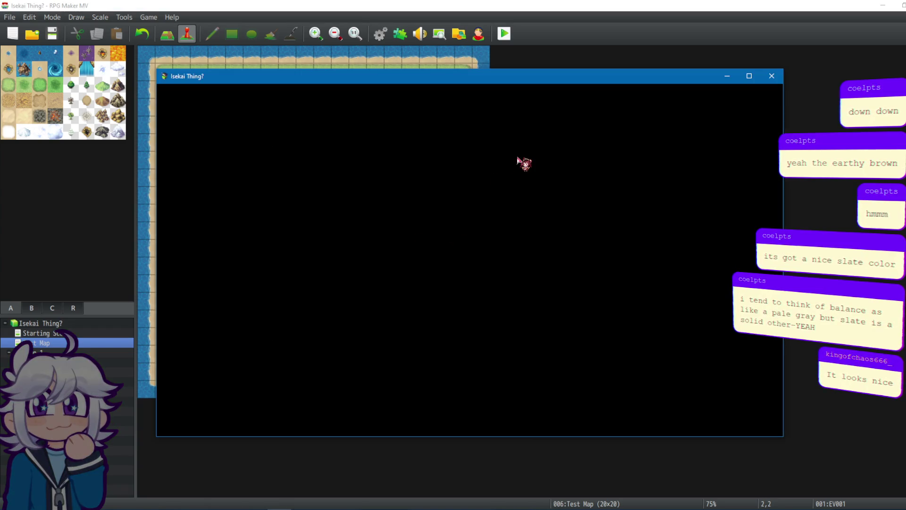
key("Return")
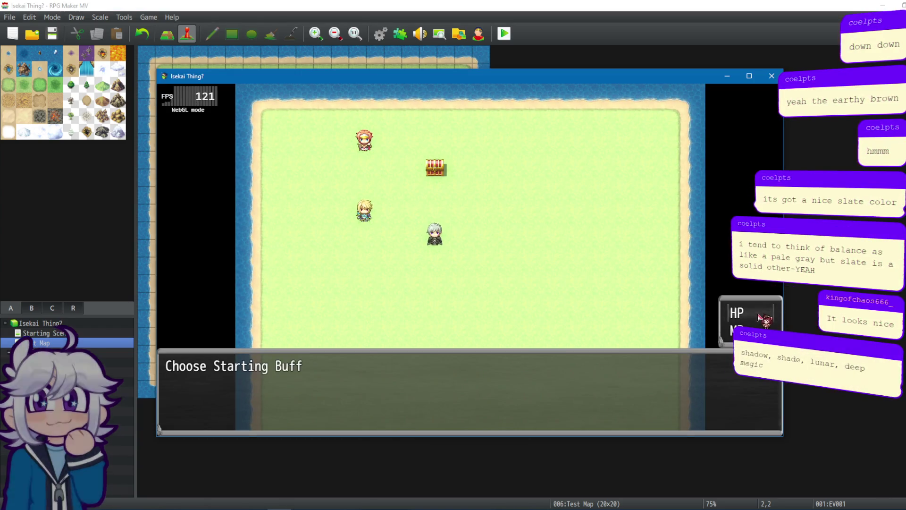
key("Return")
key("Escape")
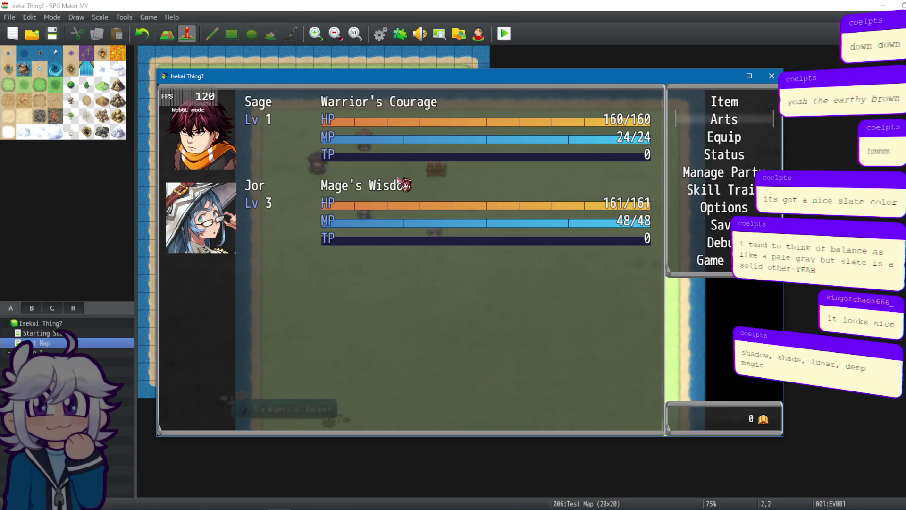
key("Down")
key("Return")
key("Return")
key("Up")
key("Return")
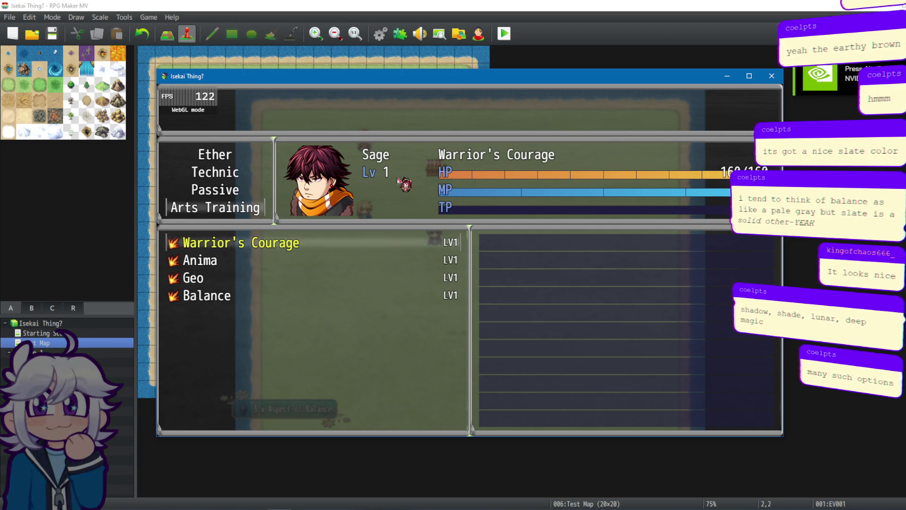
key("Return")
key("Down")
key("Up")
key("Down")
key("Down")
key("Up")
key("Up")
key("Down")
key("Down")
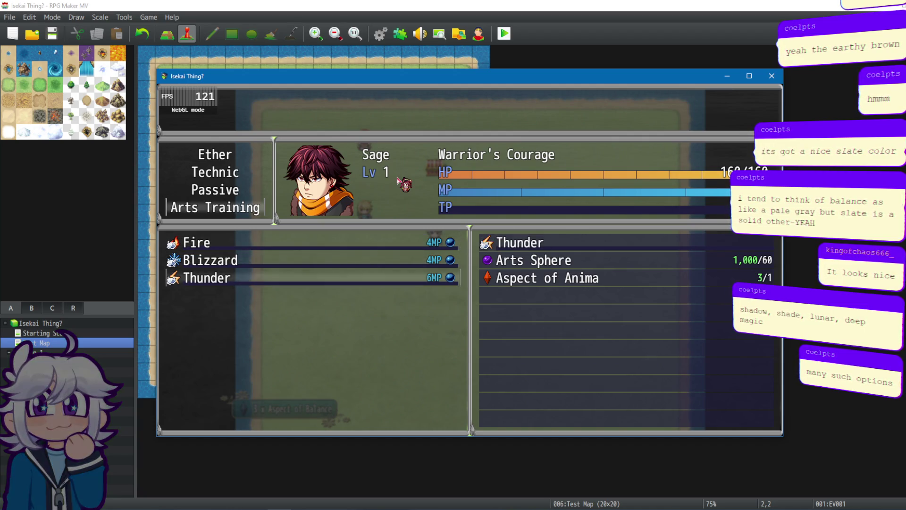
Step: Check the Geo skills, then learn Holy and Abyssal from the Balance list
key("Up")
key("Escape")
key("Down")
key("Return")
key("Up")
key("Up")
key("Down")
key("Escape")
key("Down")
key("Return")
key("Down")
key("Down")
key("Up")
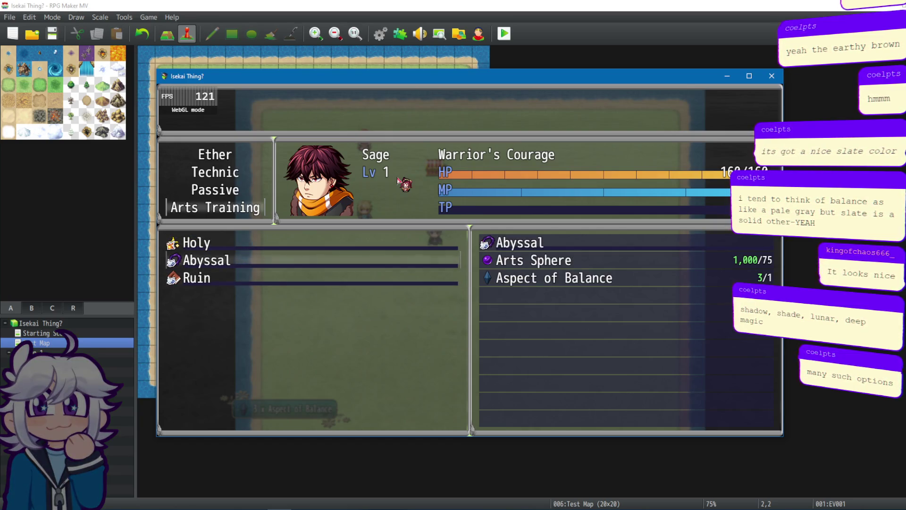
key("Down")
key("Return")
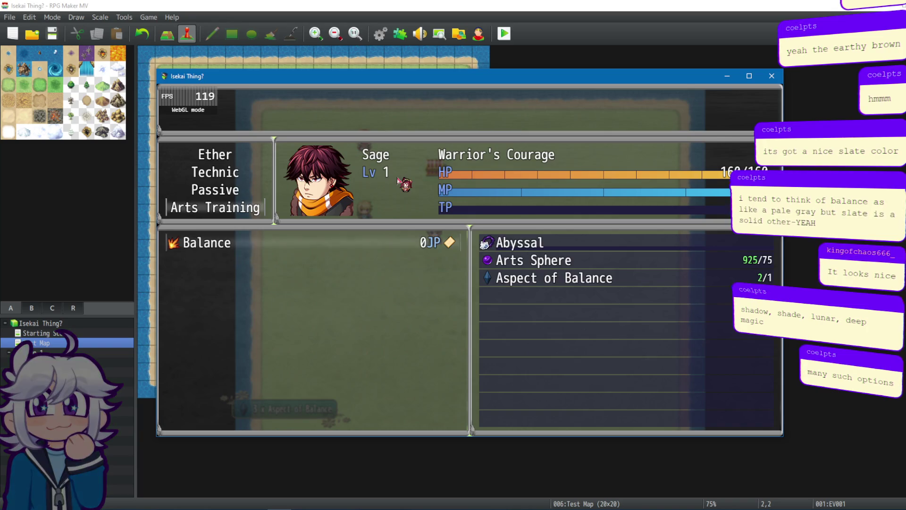
key("Return")
key("Escape")
Step: Learn Blizzard, view the learned skills, then close the playtest and reopen the database
key("Up")
key("Up")
key("Return")
key("Return")
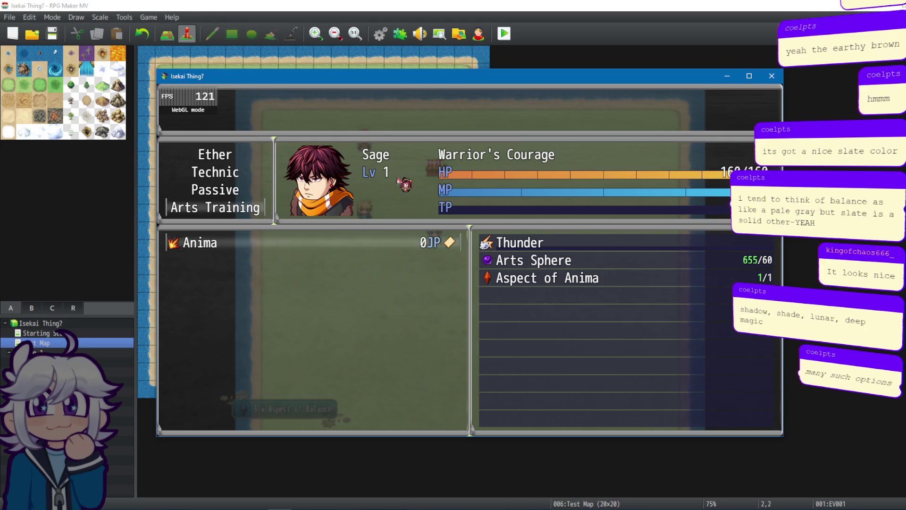
key("Escape")
key("Up")
key("Up")
key("Return")
key("Escape")
key("Down")
key("Return")
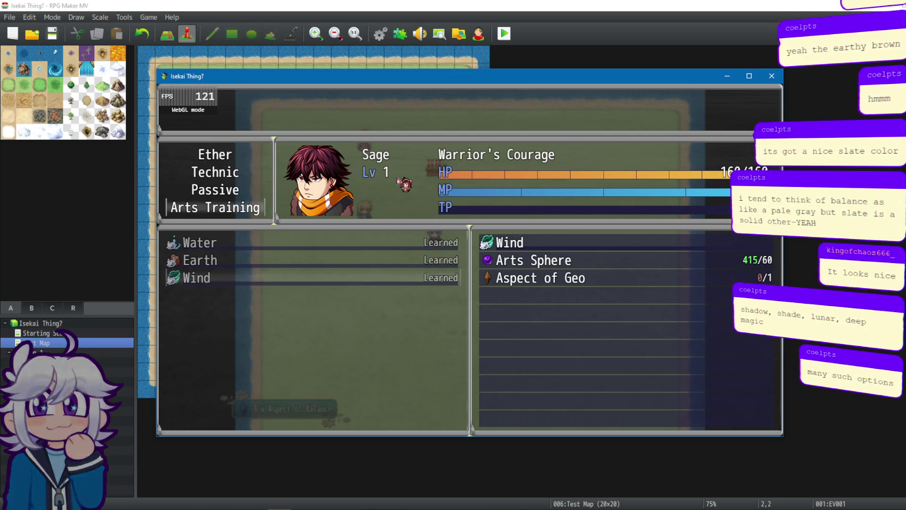
key("Escape")
key("Escape")
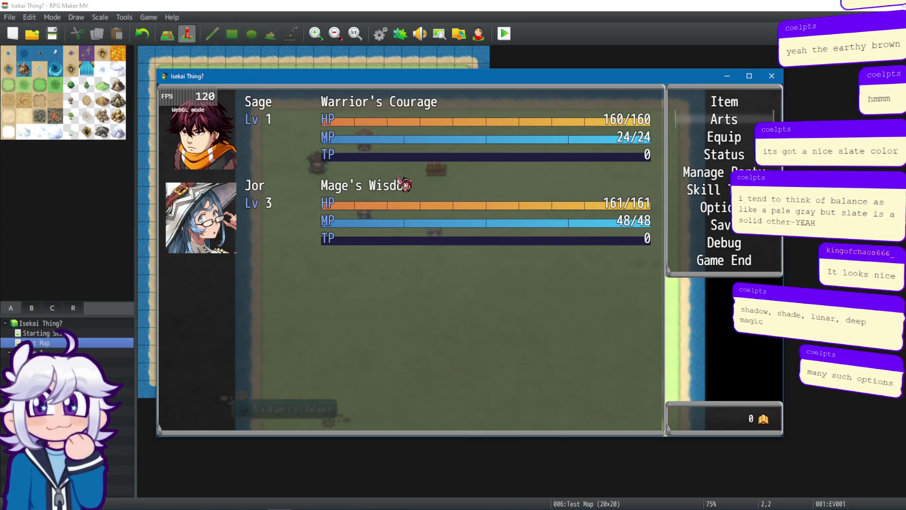
key("Return")
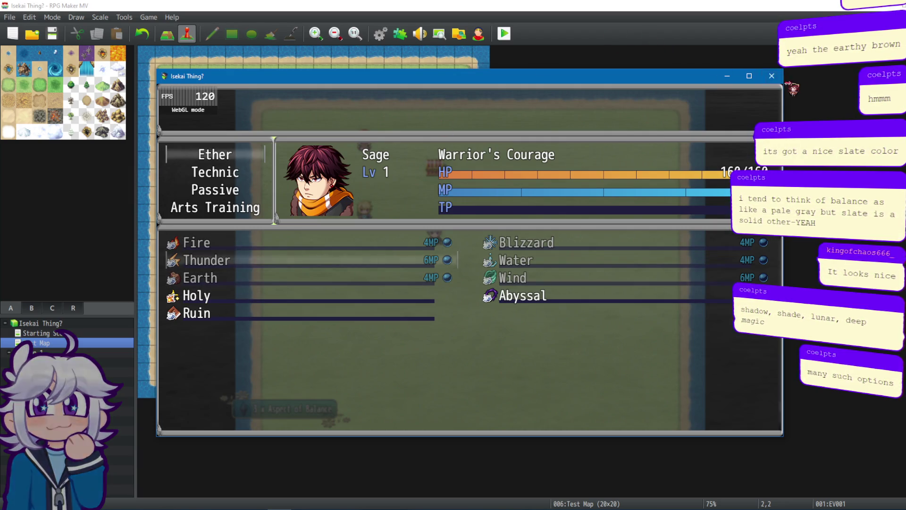
left_click(771, 75)
left_click(383, 42)
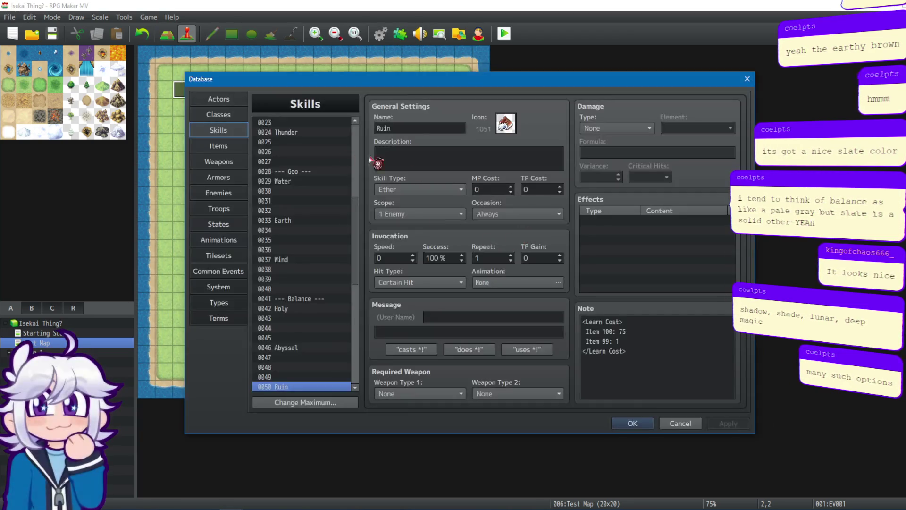
Step: Open skill 0016 Fire and select its learn-cost note
scroll(339, 228, "up", 4)
left_click(279, 171)
left_click(650, 352)
key("ctrl+a")
key("Up")
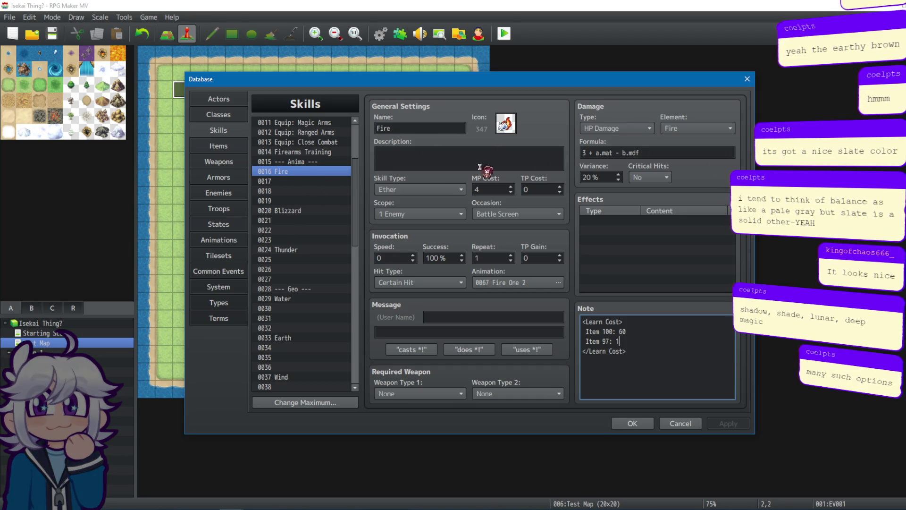
Step: Compare the Equip: Small Arms, Magic Arms, Large Arms and Ranged Arms passive skills
scroll(341, 162, "up", 3)
left_click(316, 190)
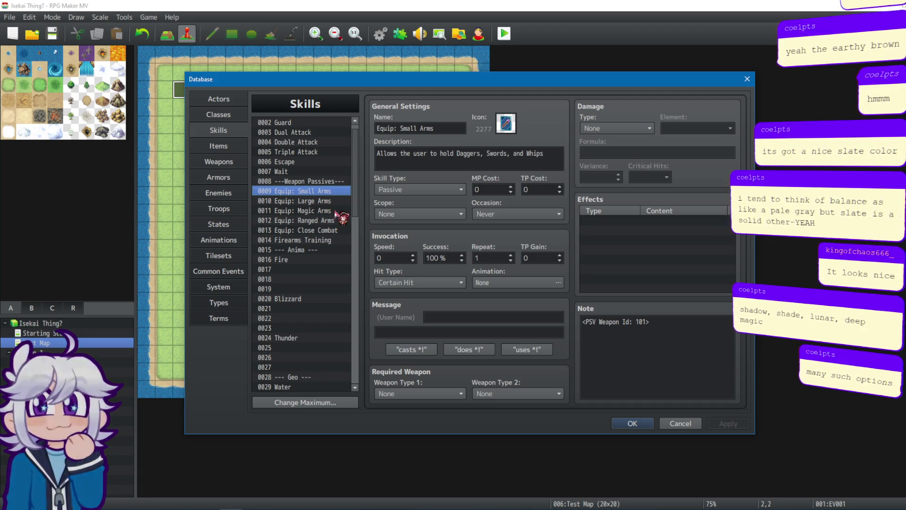
left_click(338, 210)
left_click(343, 191)
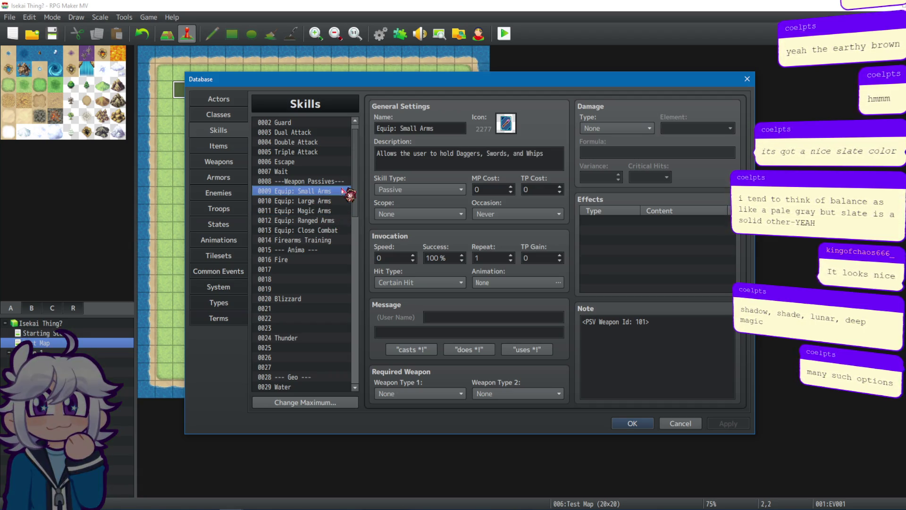
left_click(315, 200)
left_click(325, 221)
left_click(329, 193)
left_click(329, 201)
Step: Review Close Combat, Firearms Training and empty slot 0017, then reselect Fire and Blizzard
left_click(330, 210)
left_click(330, 200)
left_click(331, 191)
left_click(326, 210)
left_click(320, 220)
left_click(321, 230)
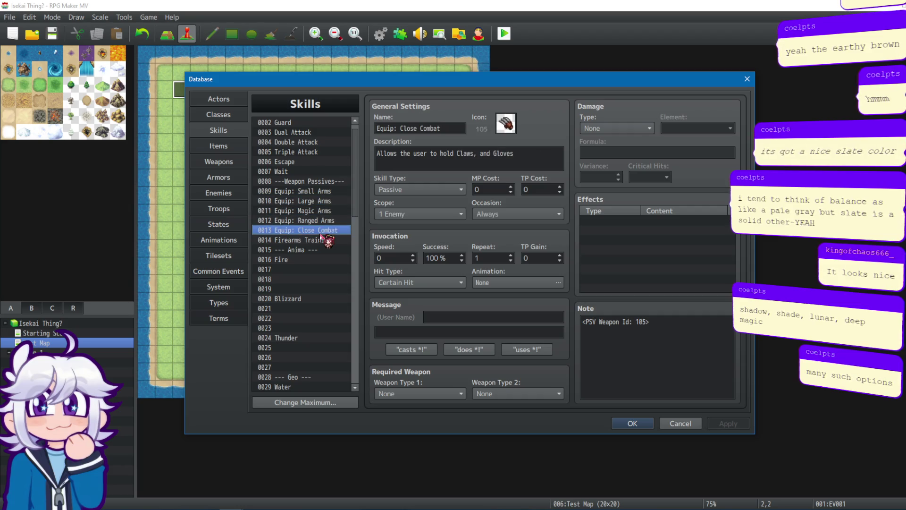
left_click(324, 240)
left_click(304, 270)
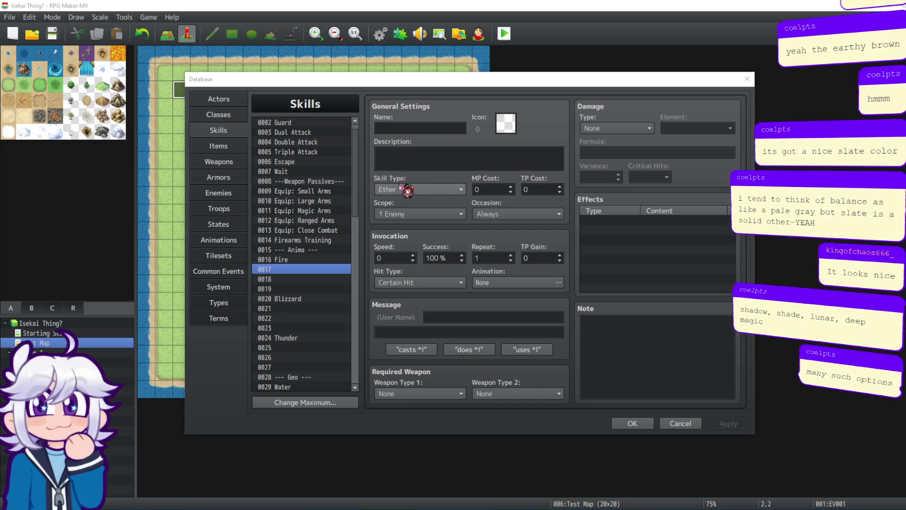
left_click(315, 261)
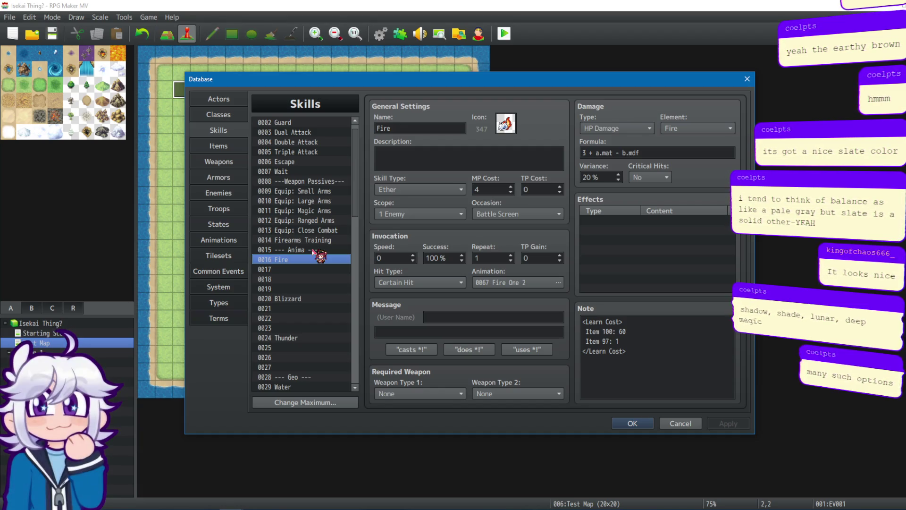
left_click(301, 298)
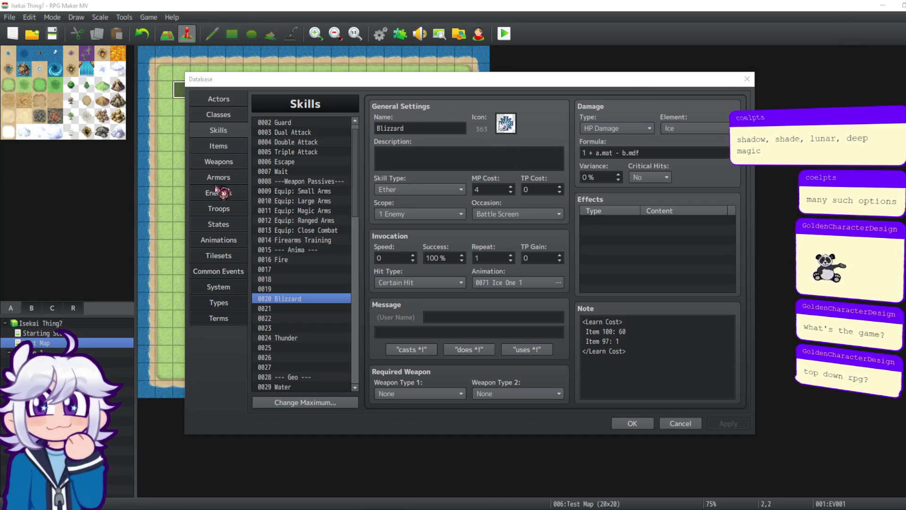
Step: Leave the Blizzard skill and show the Animations list, opening on 0001 Hit Physical
left_click(226, 240)
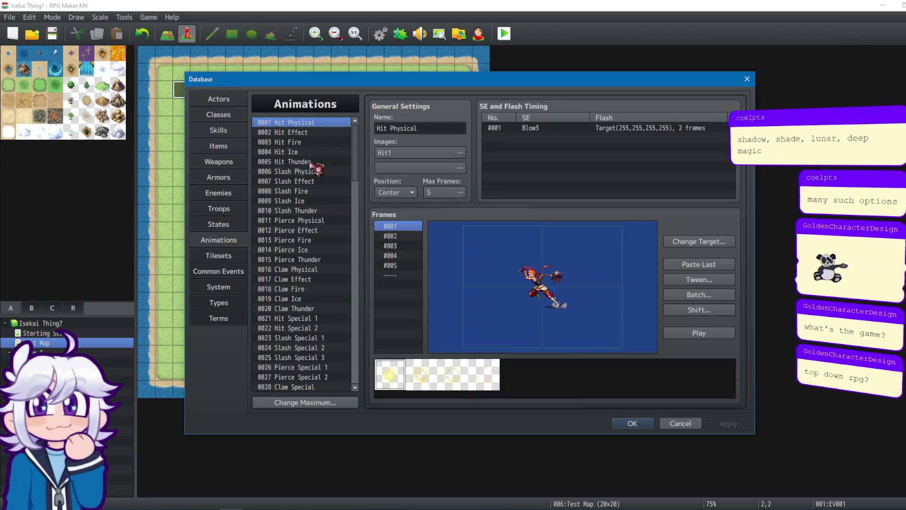
Step: Preview the Fire One 2, Fire One 1 and Fire All 1 animations
mouse_move(356, 158)
left_mouse_down()
mouse_move(349, 295)
mouse_move(346, 280)
left_mouse_up()
left_click(304, 218)
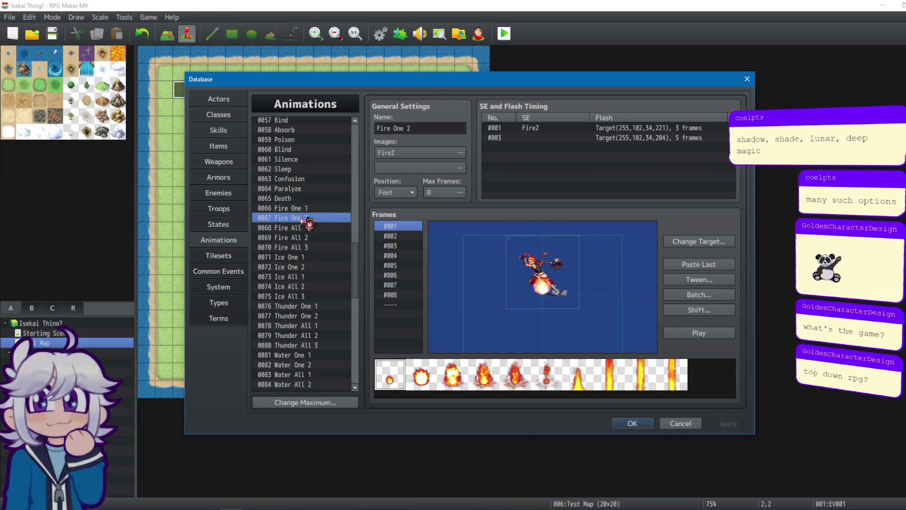
left_click(700, 335)
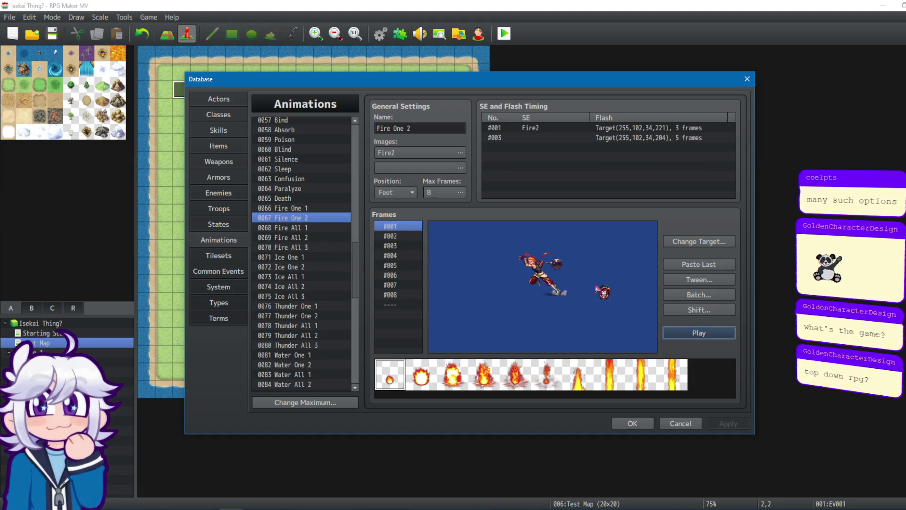
left_click(296, 208)
left_click(699, 332)
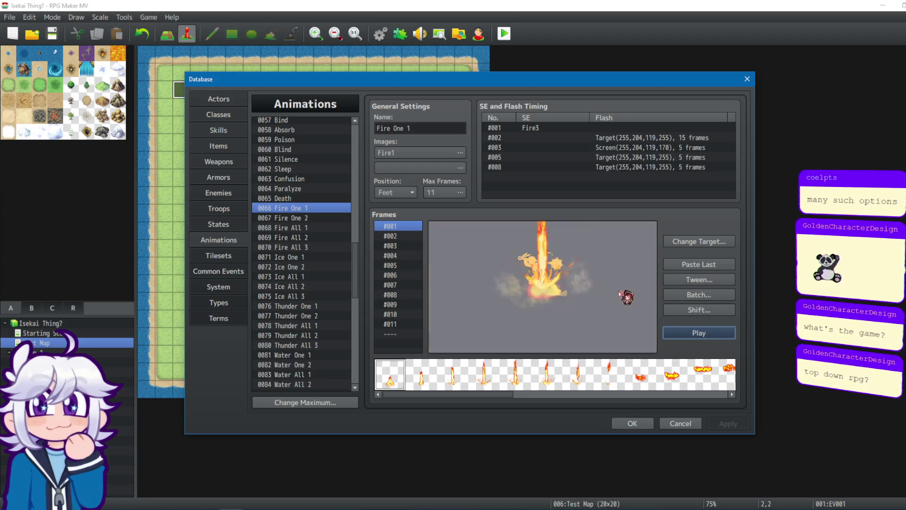
left_click(330, 228)
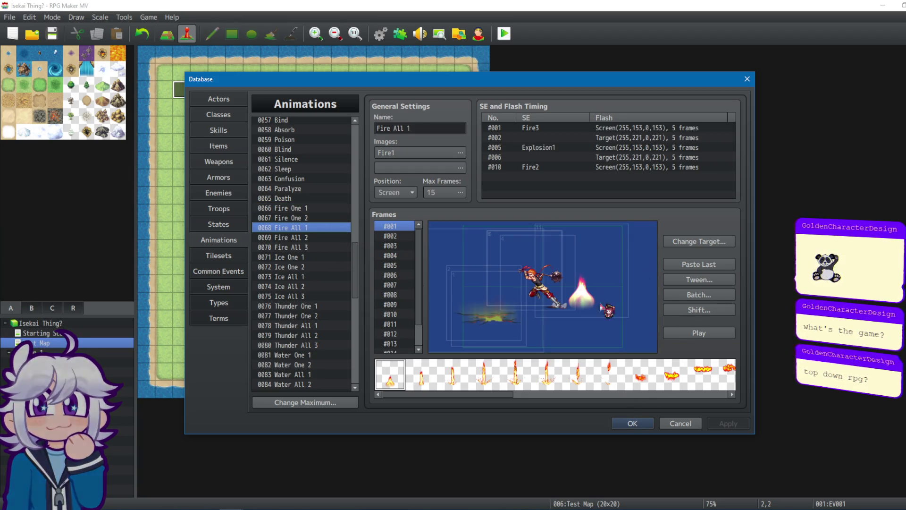
left_click(700, 333)
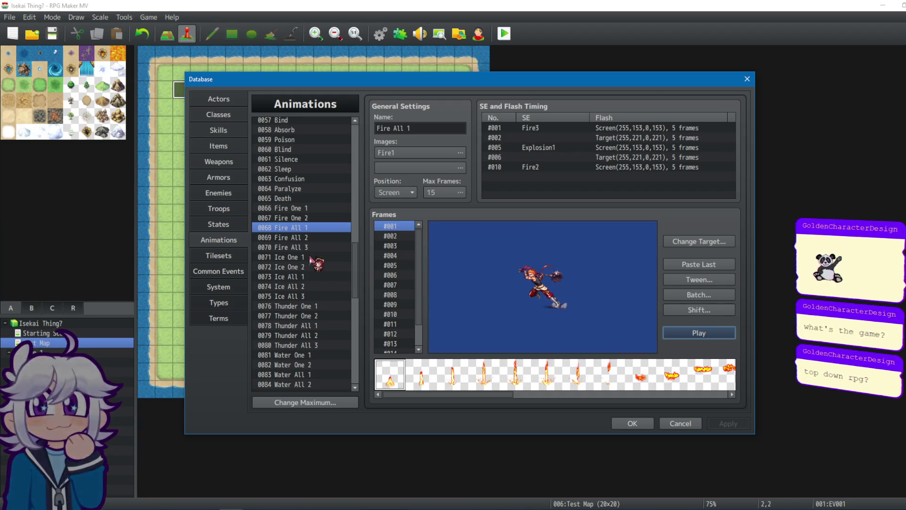
Step: Preview Fire All 2 and Fire All 1 again, then settle on Fire One 2
left_click(324, 237)
left_click(701, 333)
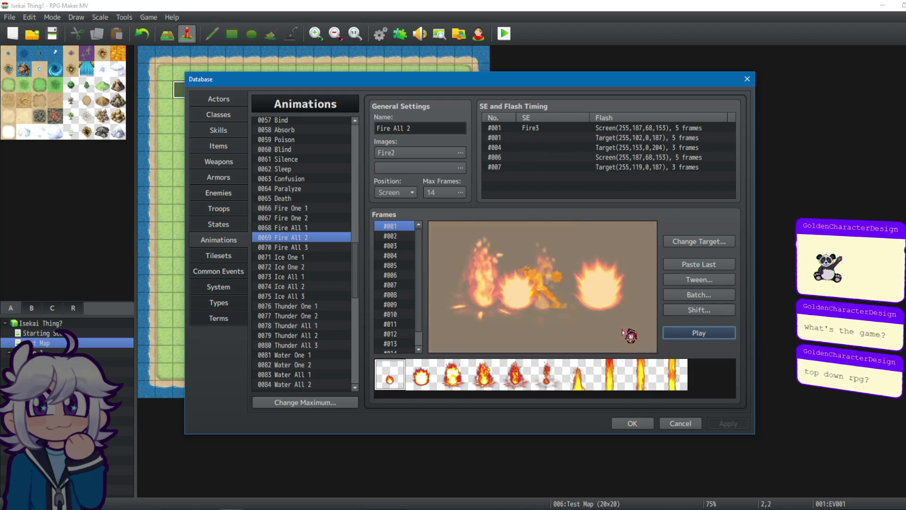
left_click(323, 227)
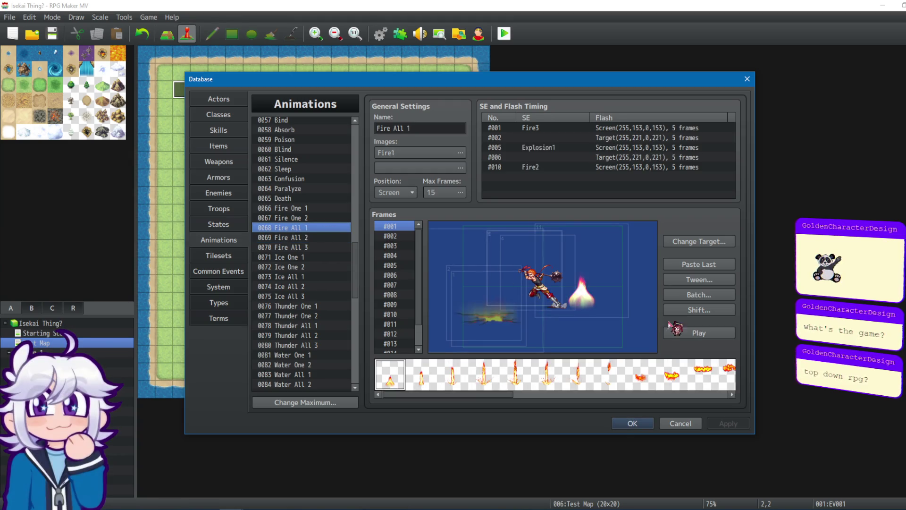
left_click(699, 333)
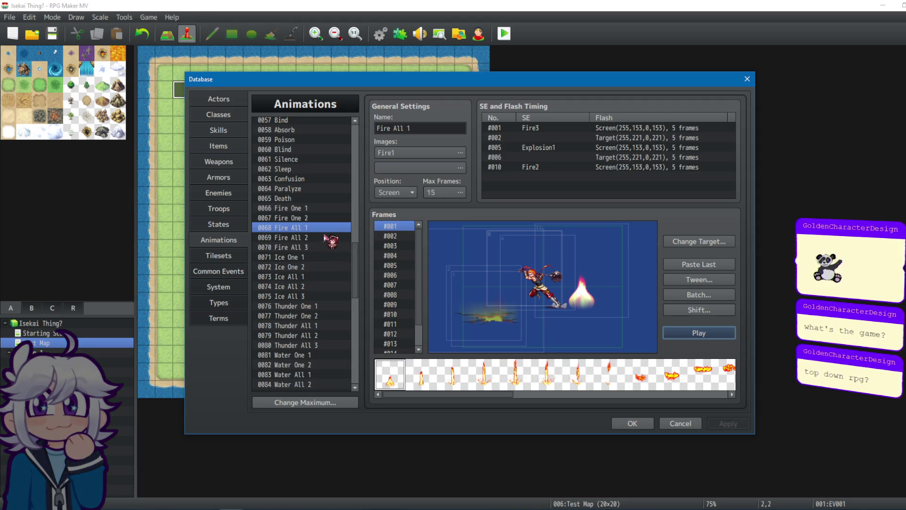
left_click(312, 209)
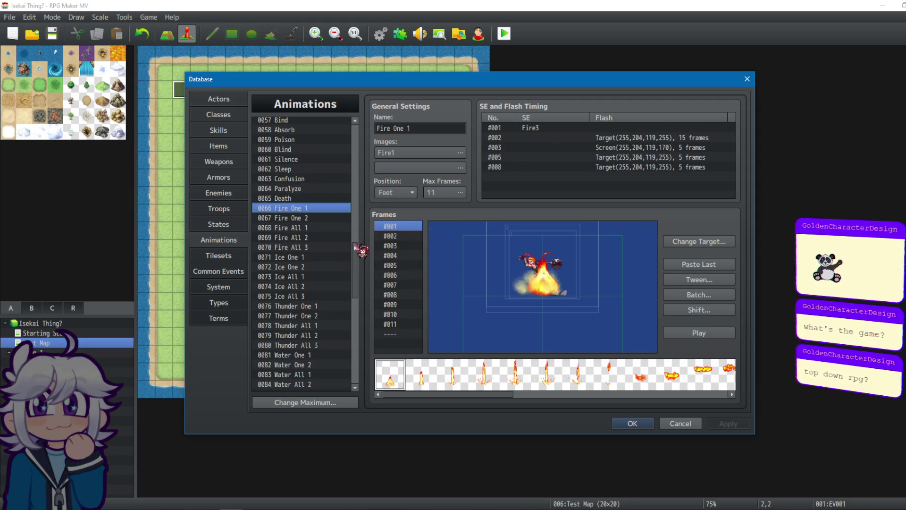
left_click(293, 218)
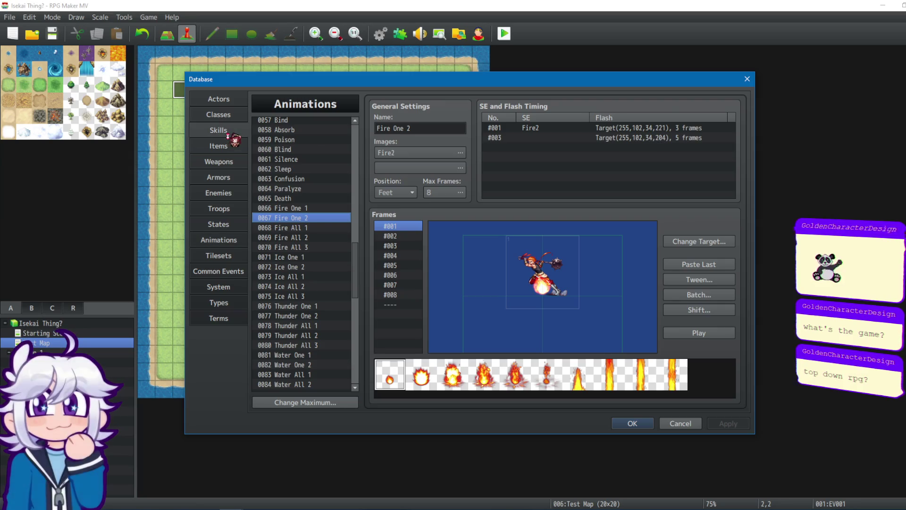
left_click(218, 130)
left_click(312, 259)
double_click(408, 128)
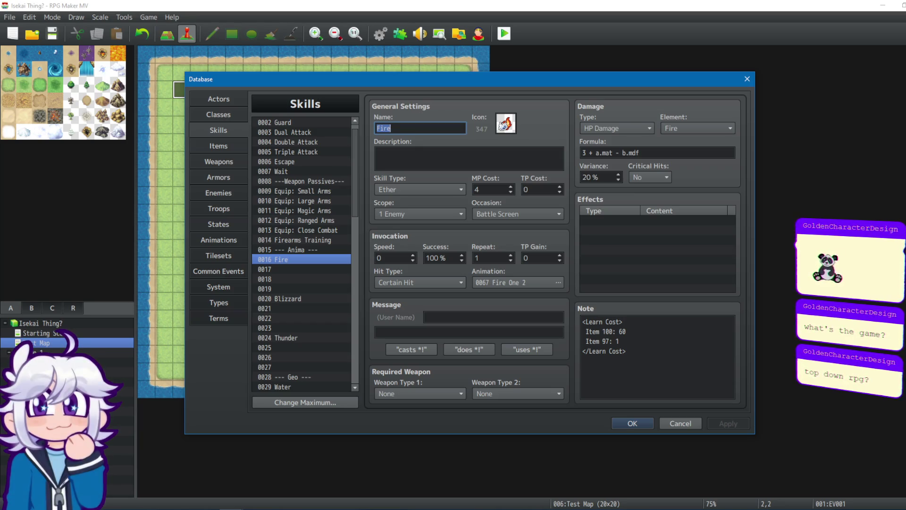
key("alt+Tab")
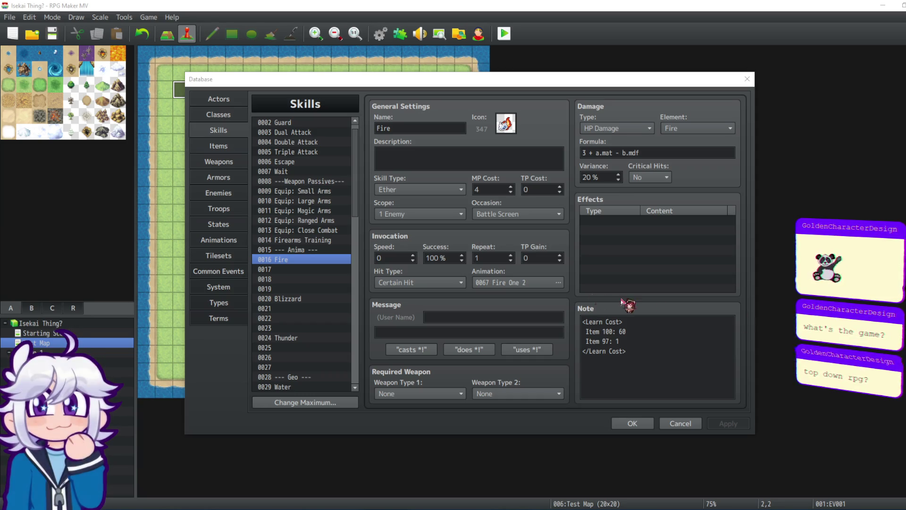
left_click(448, 131)
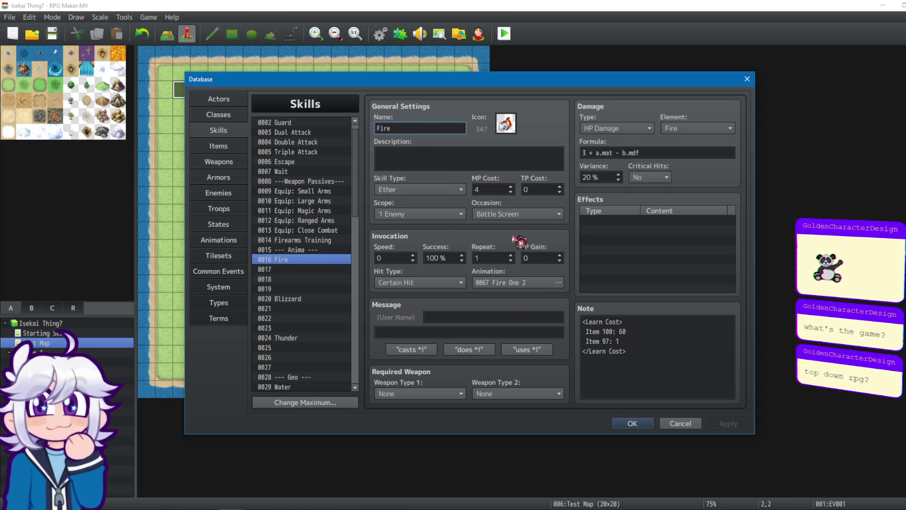
left_click(228, 239)
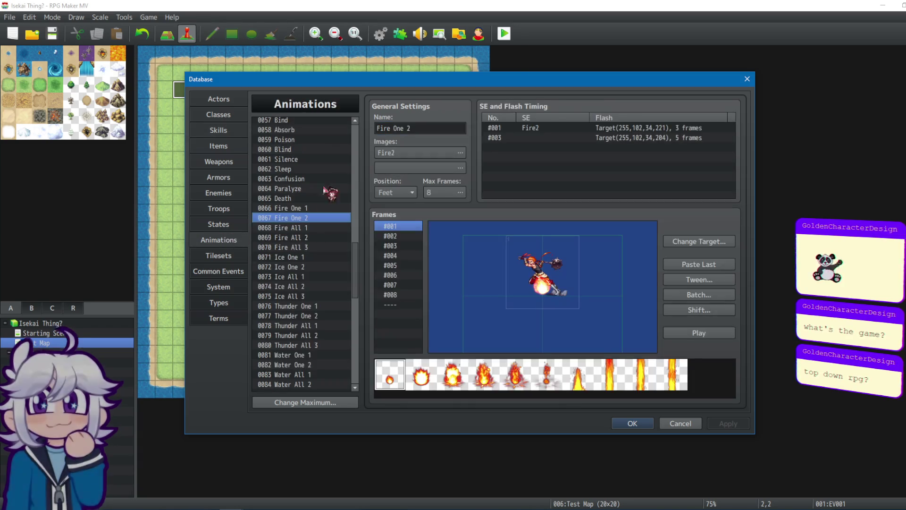
Step: Play Fire One 2, then rename skill 0016 from Fire to Flare
left_click(703, 332)
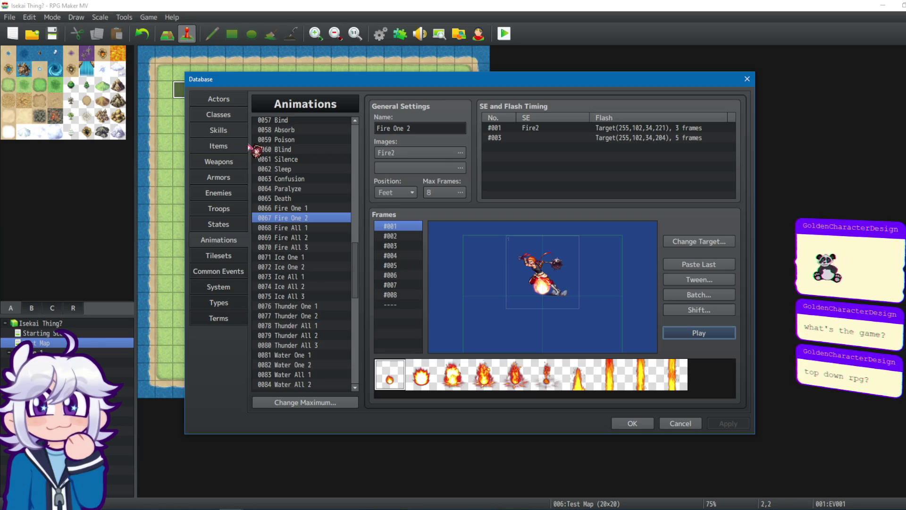
left_click(239, 130)
double_click(422, 129)
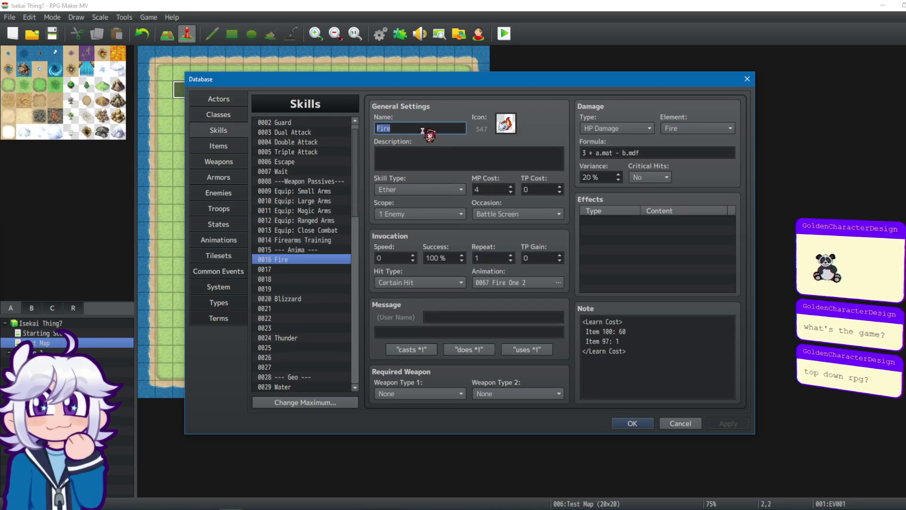
type("Flare")
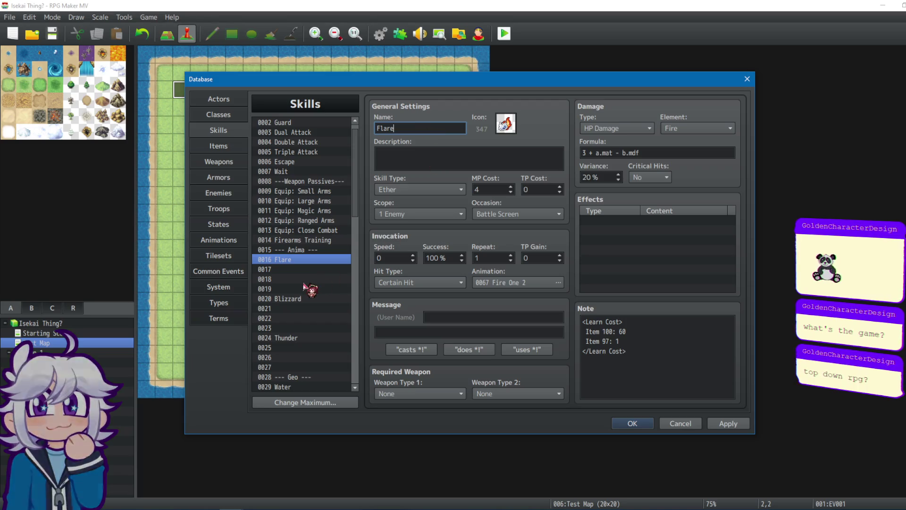
Step: Inspect empty skill 0017's name, skill type and MP cost fields, comparing with Flare
left_click(310, 270)
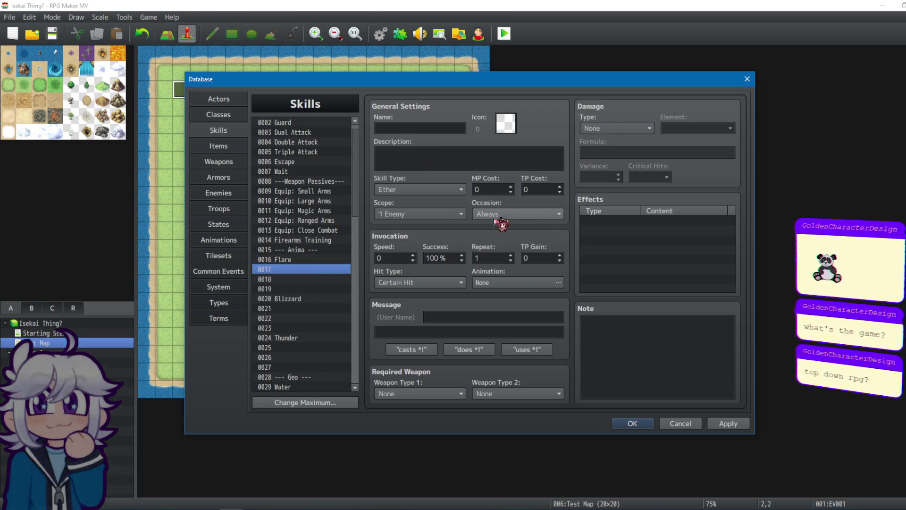
left_click(459, 129)
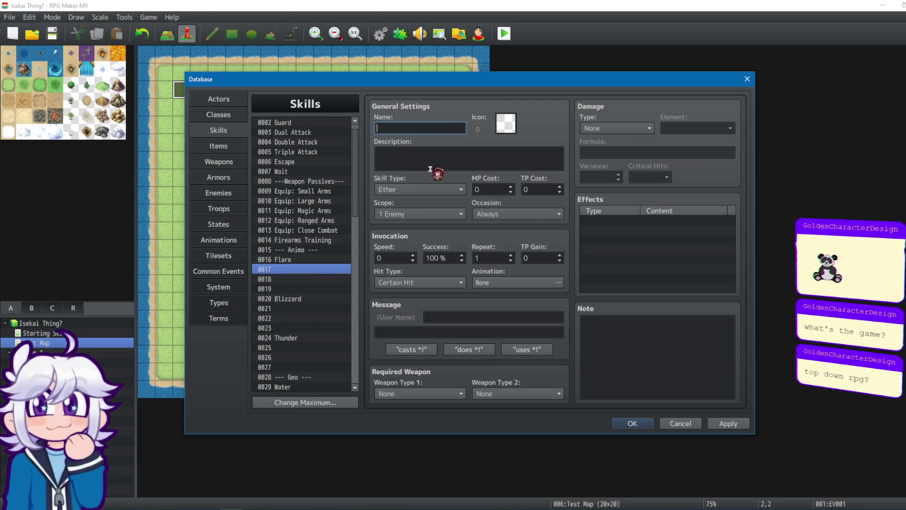
left_click(461, 189)
left_click(543, 193)
left_click(307, 260)
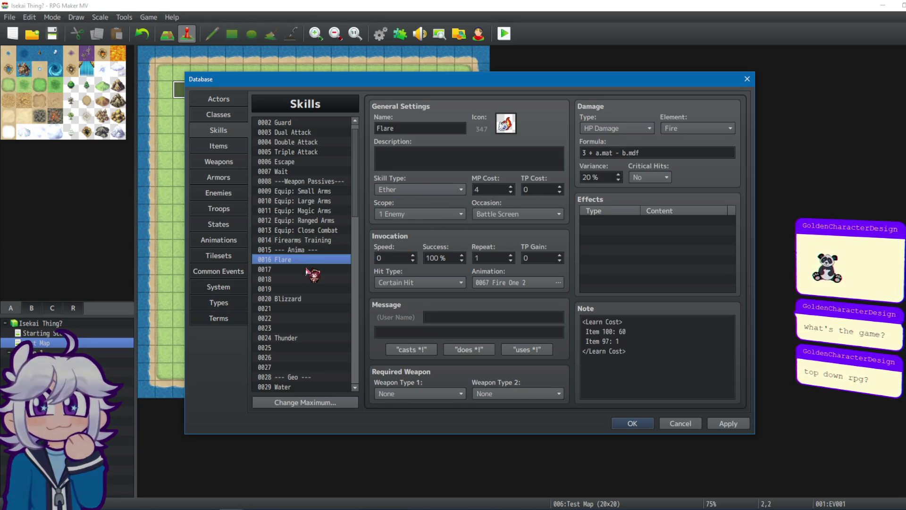
left_click(310, 270)
left_click(500, 189)
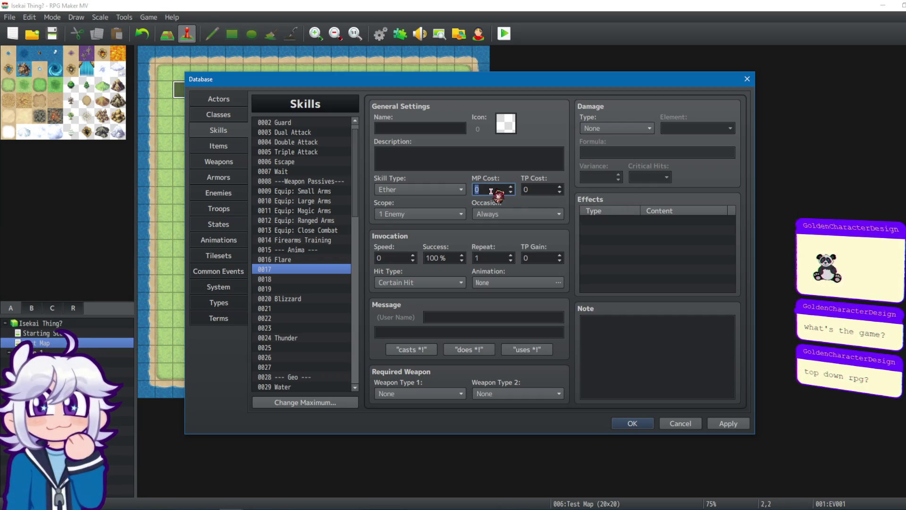
Step: Give skill 0017 an MP cost of 12 and the 0066 Fire One 1 animation
type("12")
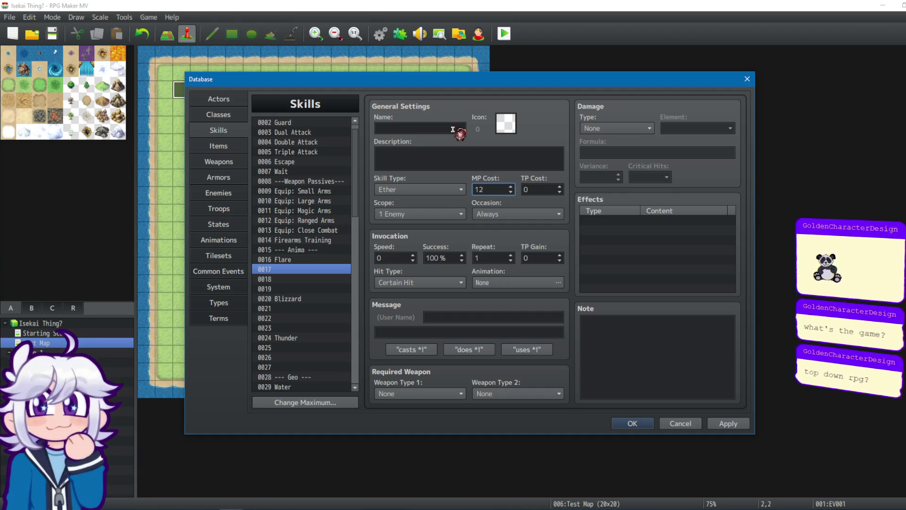
double_click(530, 282)
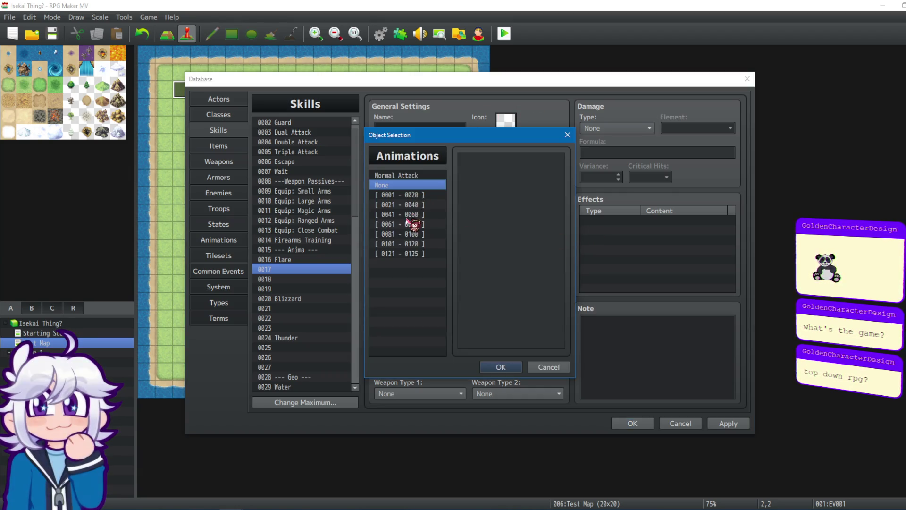
left_click(418, 205)
left_click(418, 215)
left_click(417, 225)
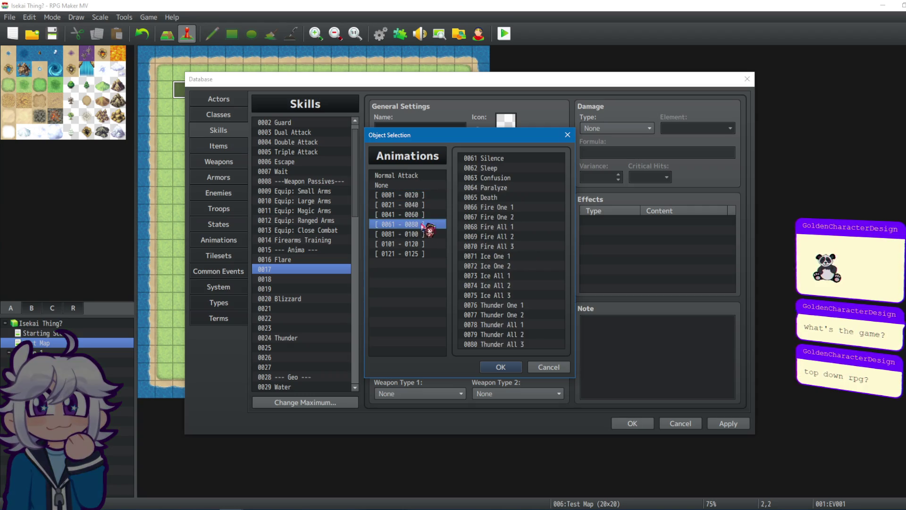
left_click(490, 207)
left_click(500, 367)
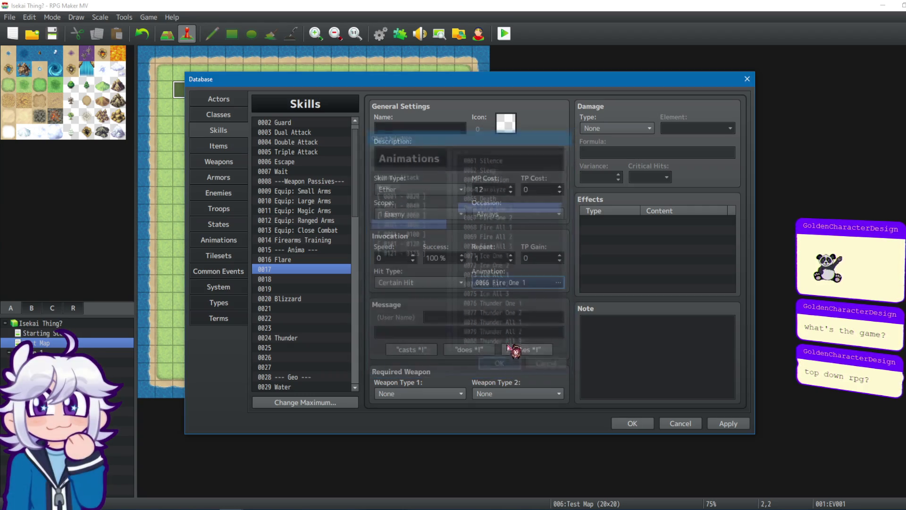
Step: Name skill 0017 Eruption and assign fire icon 347
left_click(451, 128)
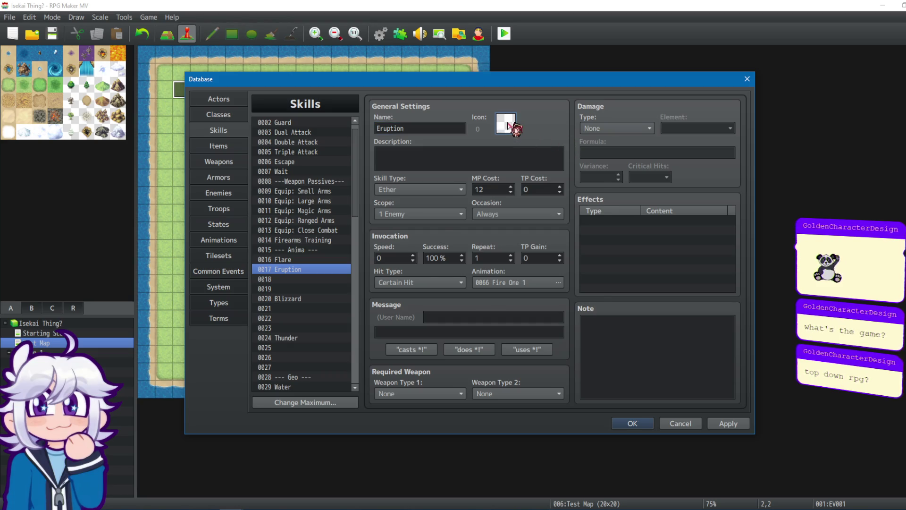
double_click(507, 124)
scroll(579, 238, "down", 10)
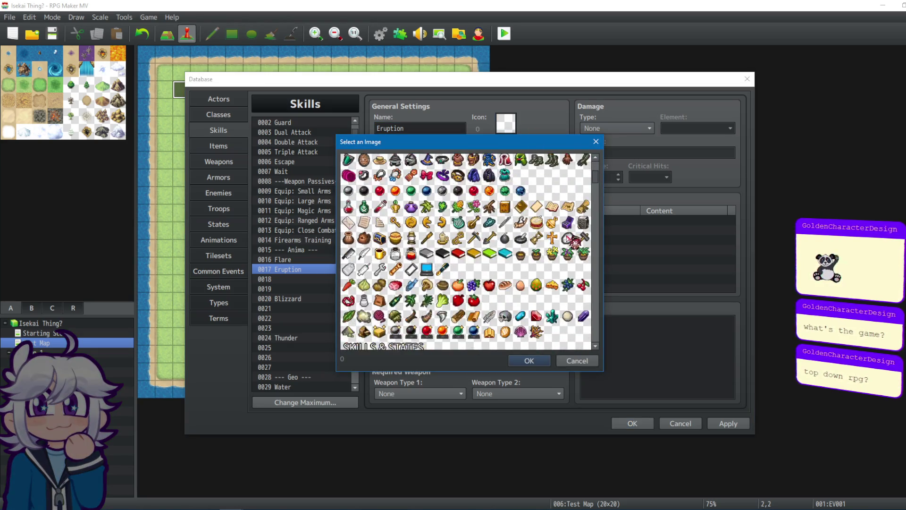
left_click(519, 237)
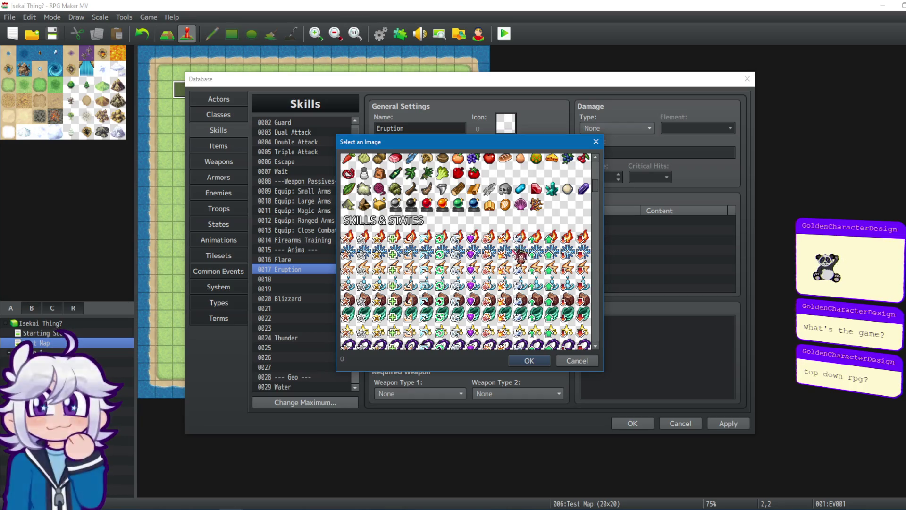
left_click(528, 361)
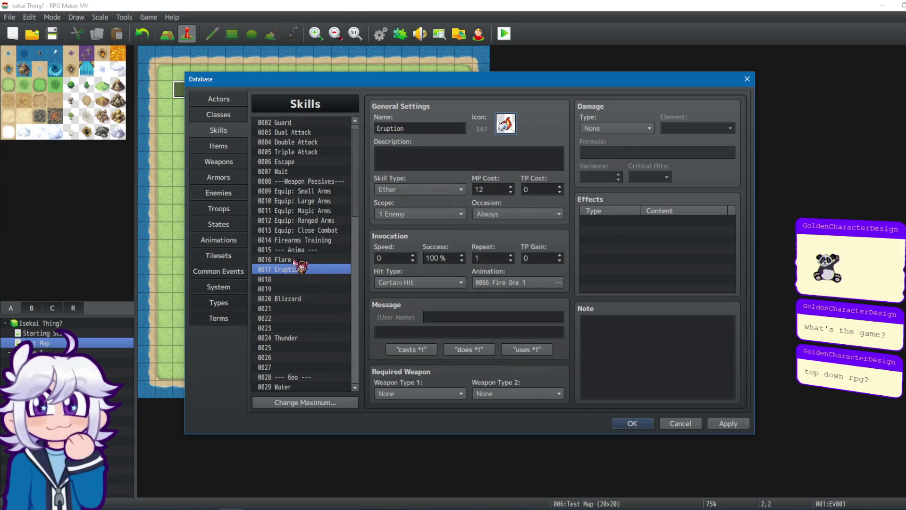
left_click(311, 260)
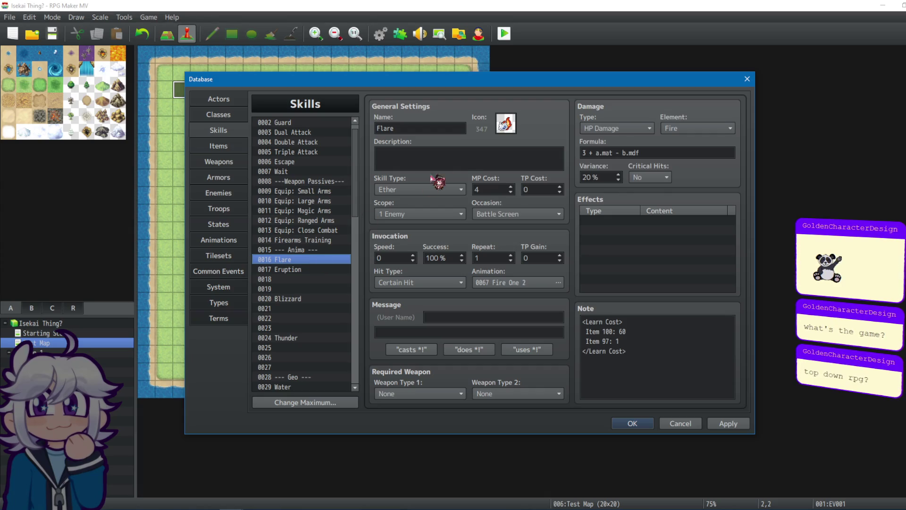
Step: Write Flare's description: "Create a small burst of flame at the enemy's foot!"
left_click(455, 164)
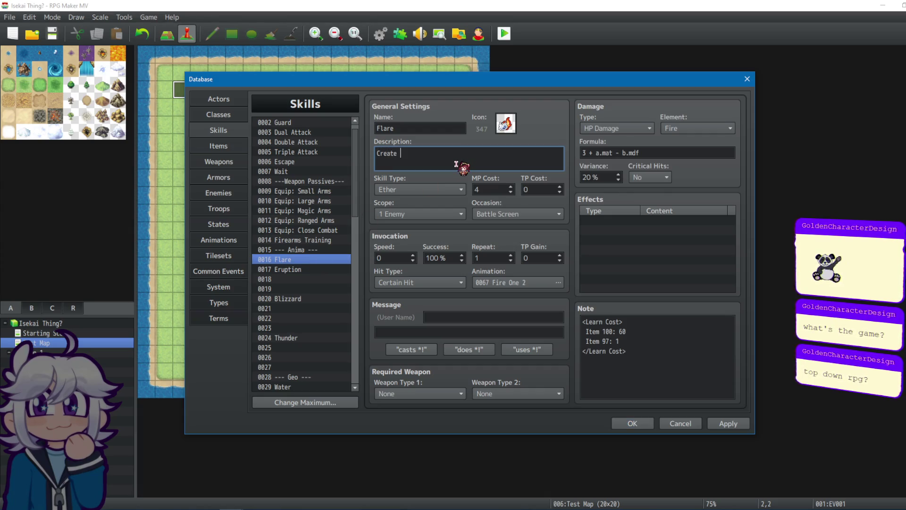
type("a small bur")
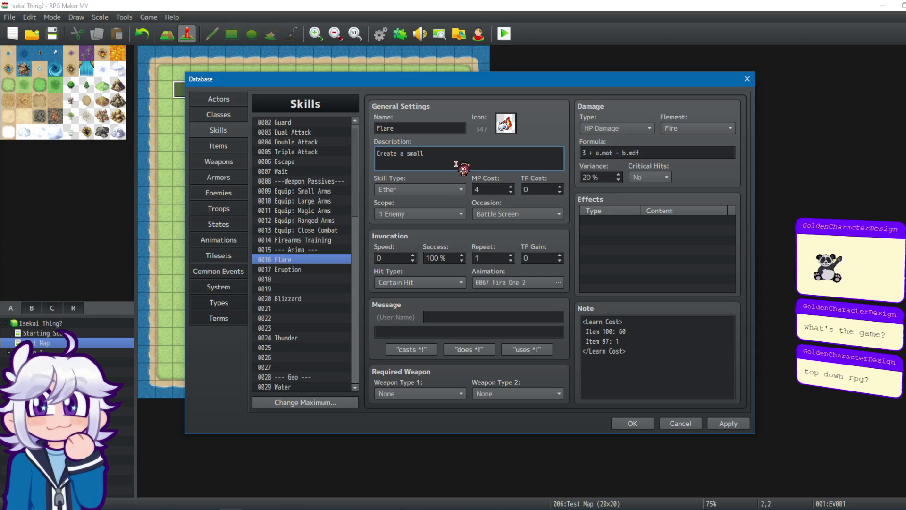
type("st of flame at the enemyt'")
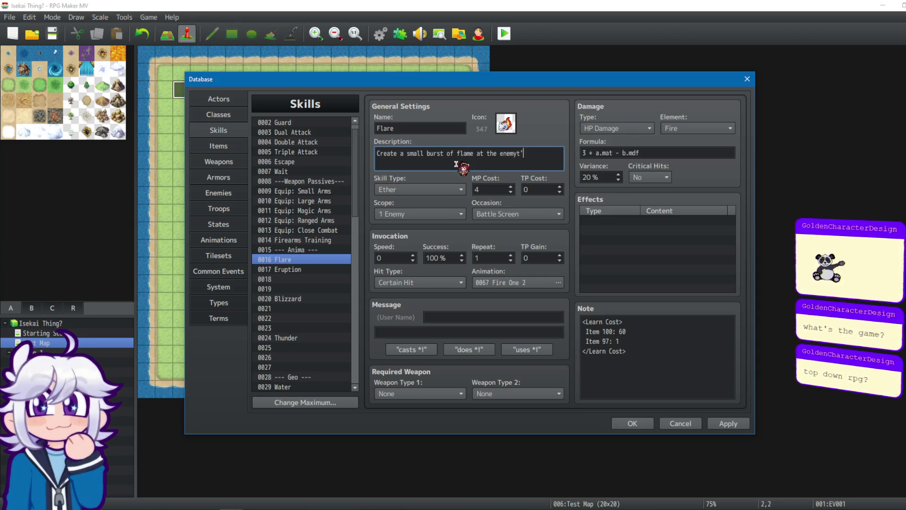
key("BackSpace")
type("oot!")
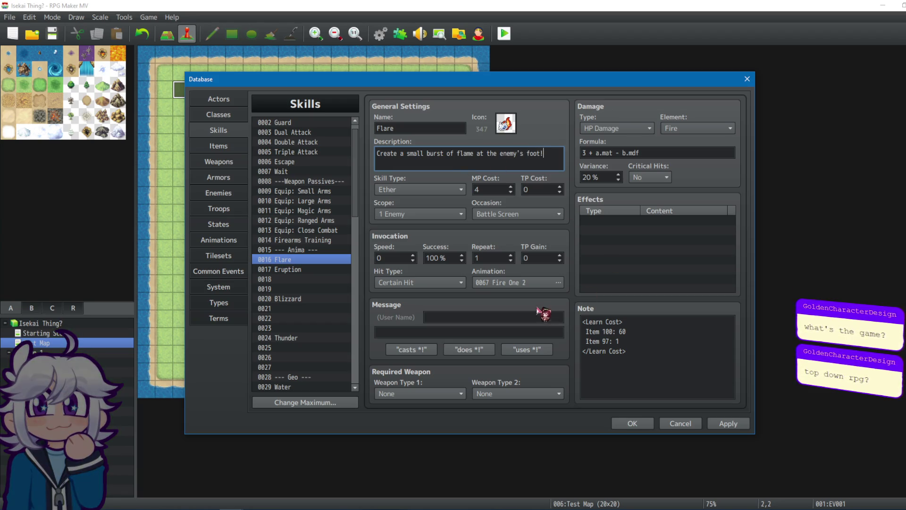
Step: Select Flare's damage formula, then check skill 0001 Attack's settings
left_click_drag(583, 153, 663, 152)
left_click(667, 152)
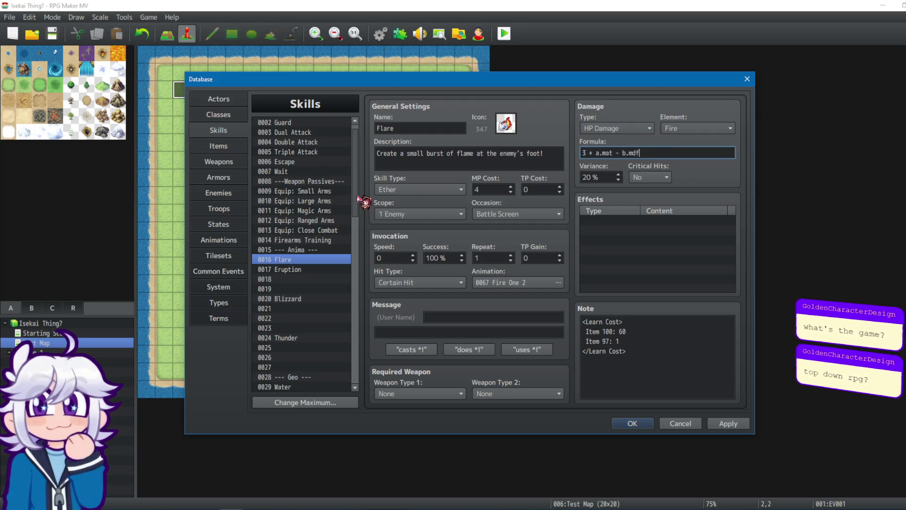
scroll(358, 197, "up", 1)
left_click(324, 124)
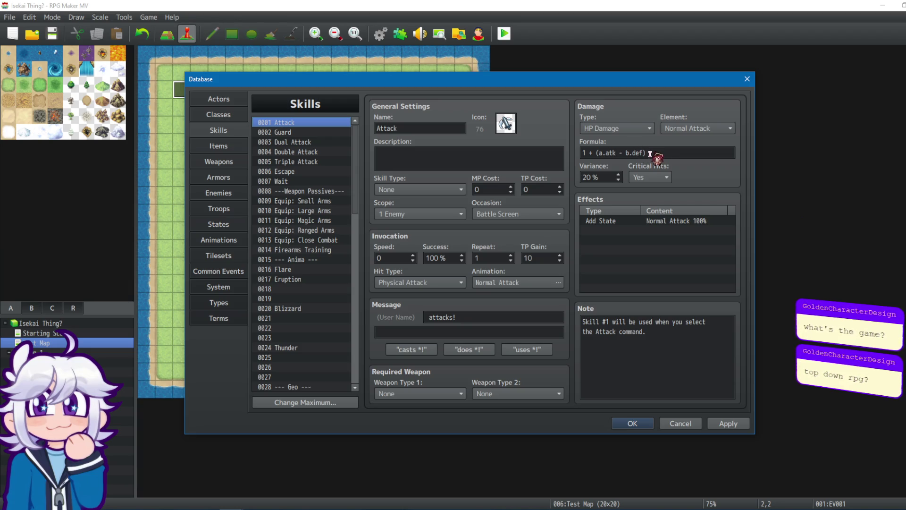
Step: Check Attack's formula and Equip: Small Arms, then return to Flare's damage formula
left_click(630, 154)
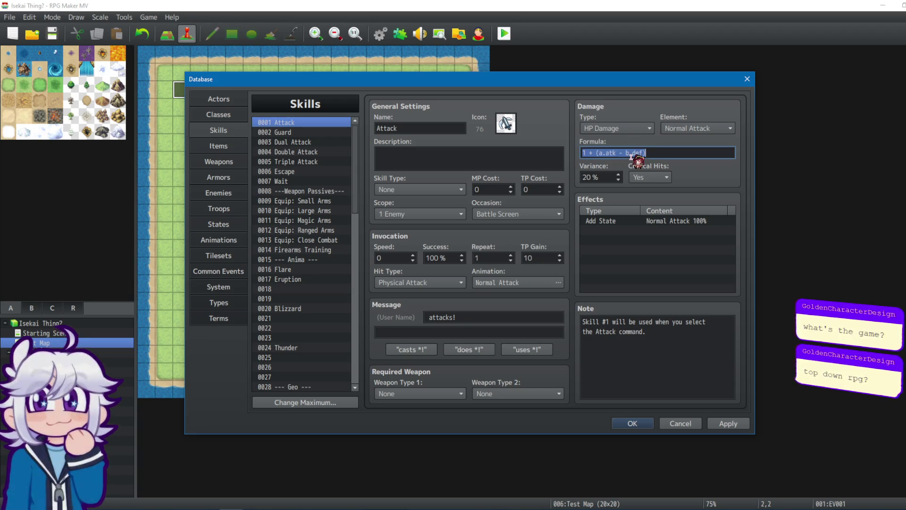
left_click(298, 200)
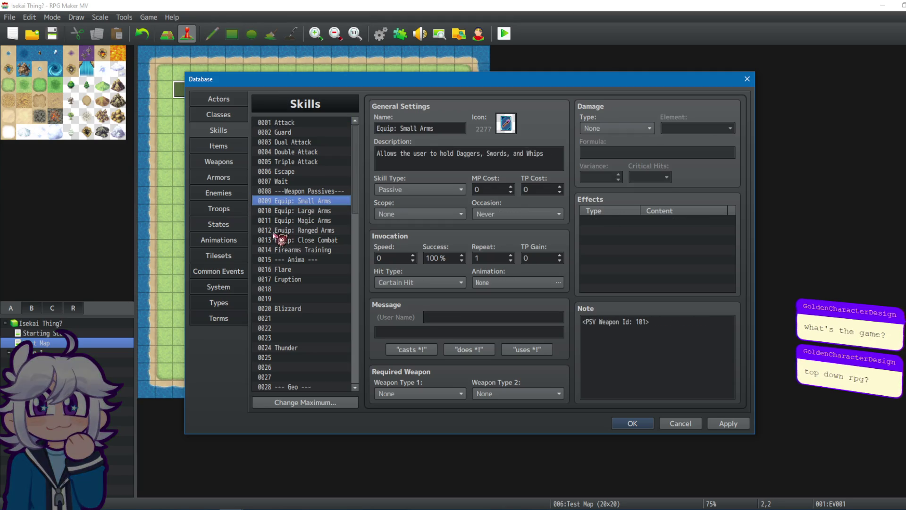
left_click(314, 268)
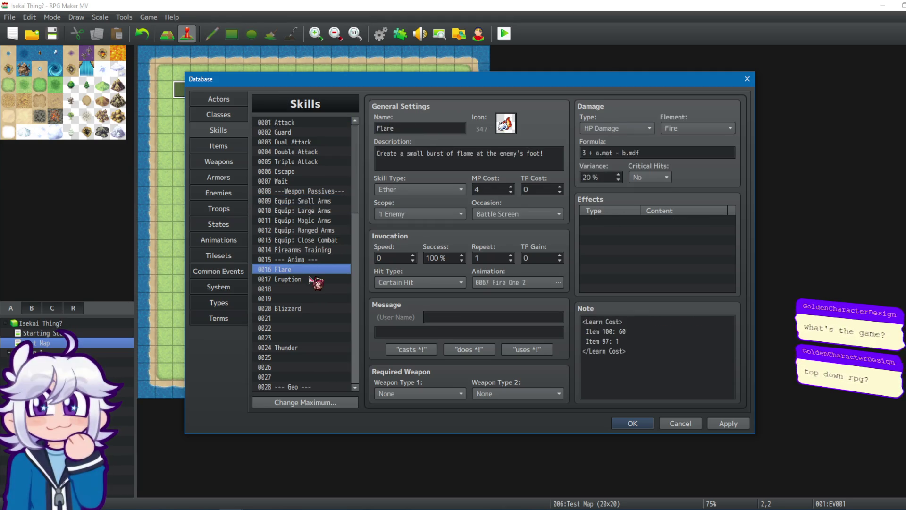
left_click(314, 279)
left_click(315, 269)
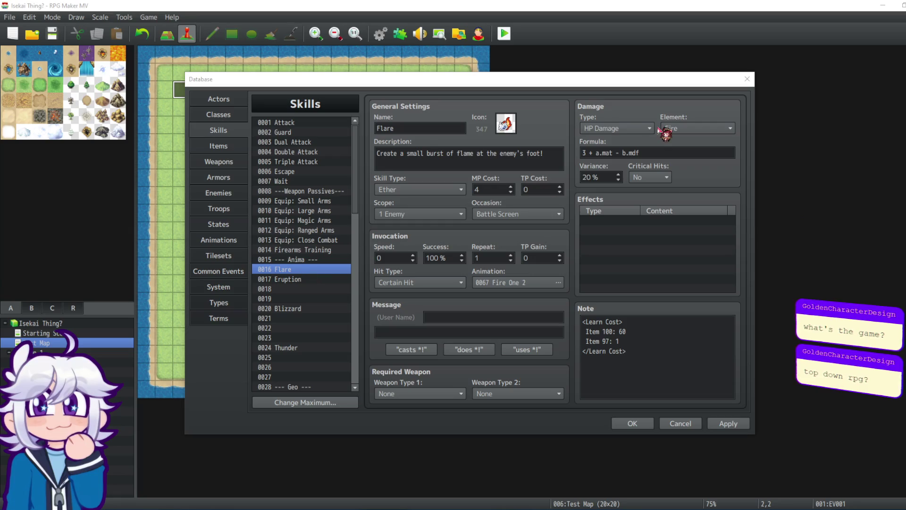
left_click(587, 154)
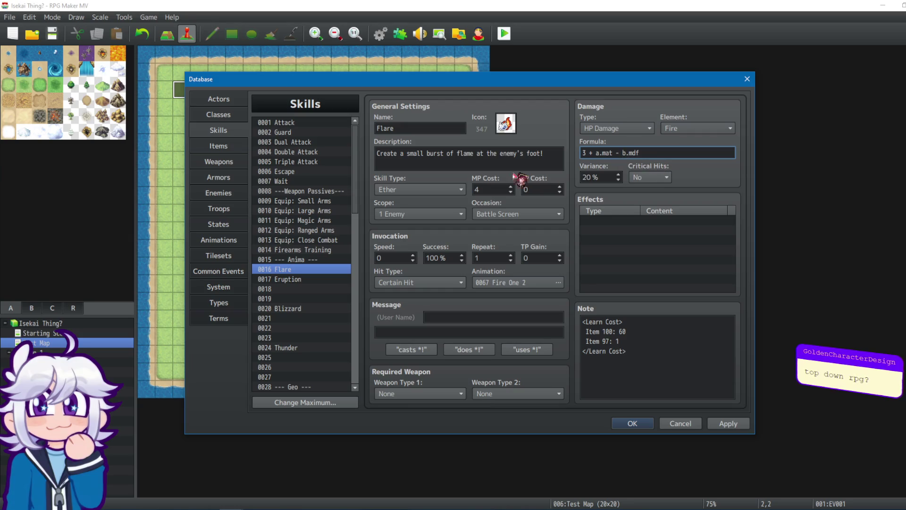
left_click(218, 114)
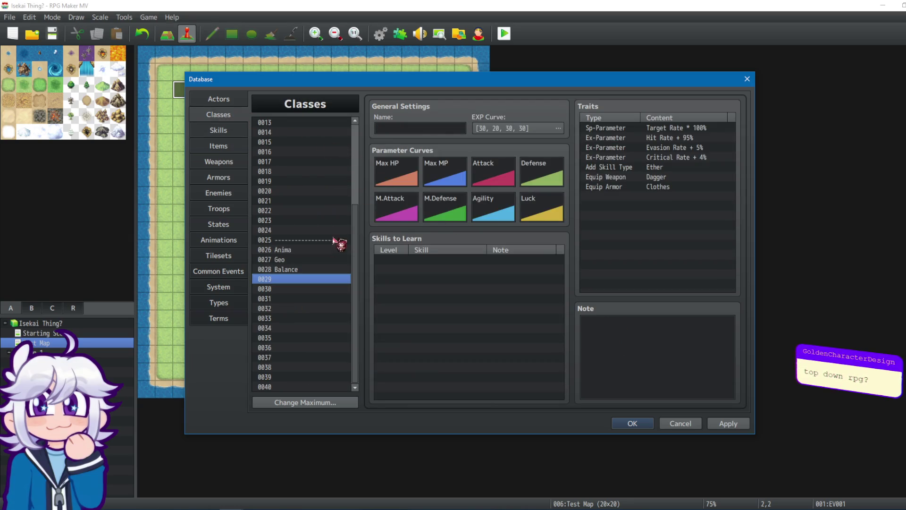
scroll(335, 231, "up", 4)
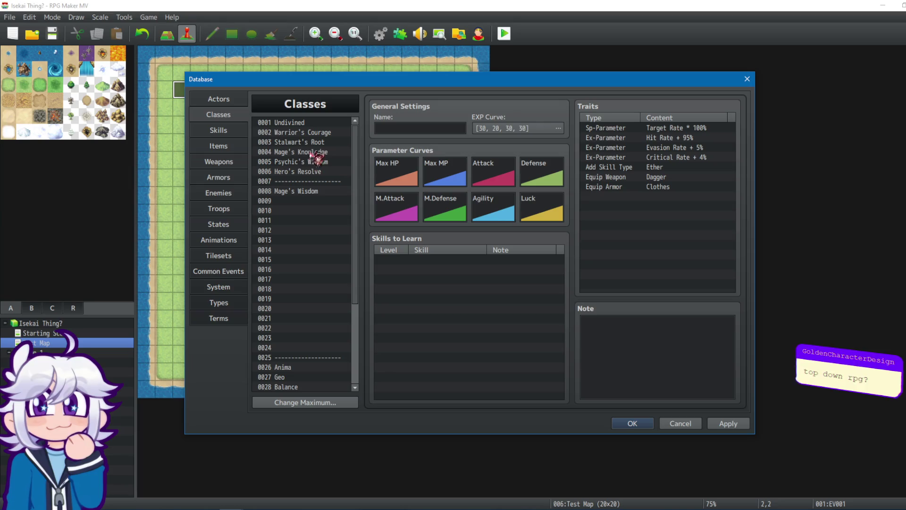
left_click(310, 153)
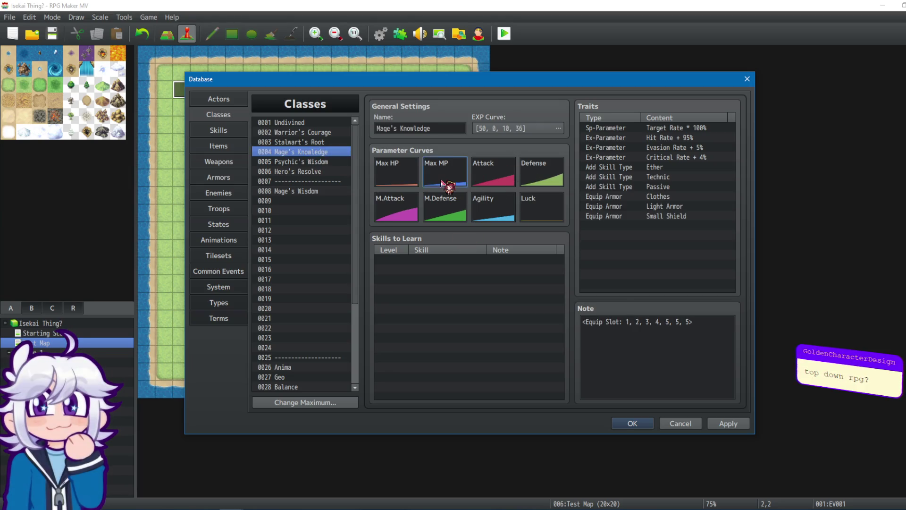
double_click(442, 183)
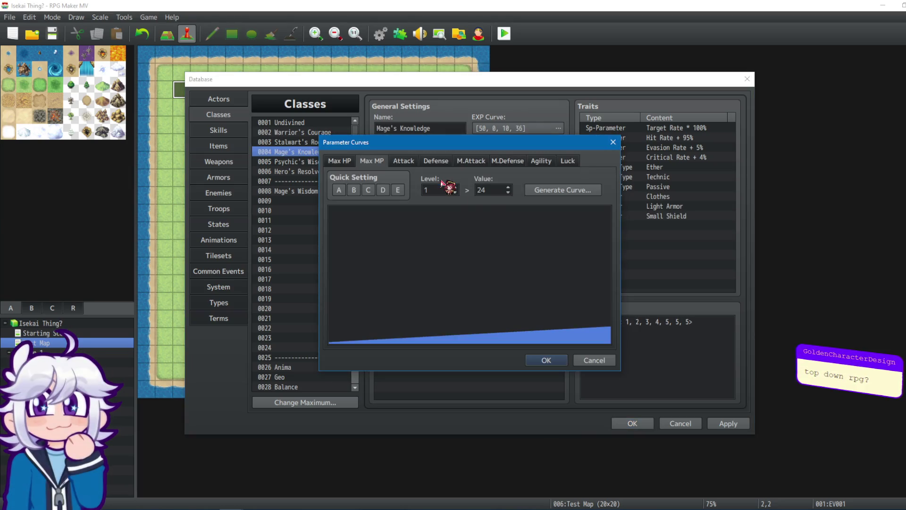
left_click(613, 143)
left_click(219, 130)
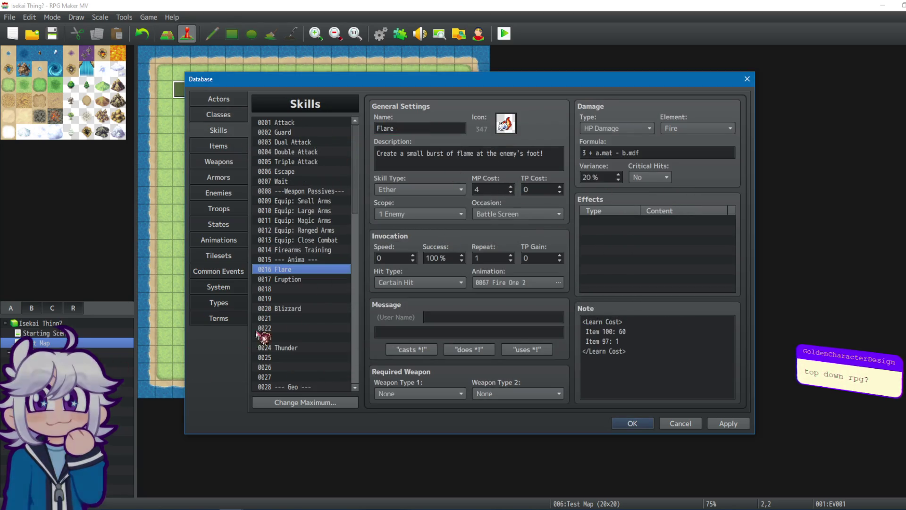
double_click(493, 187)
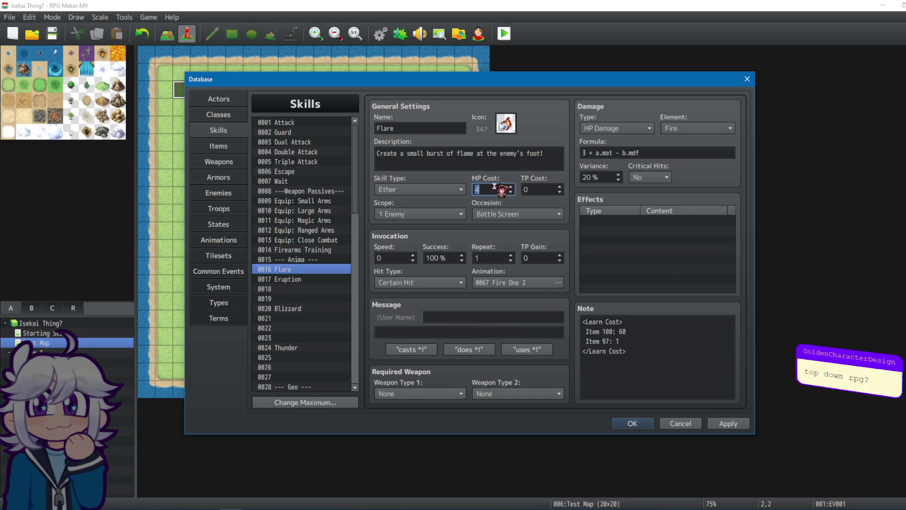
left_click(490, 193)
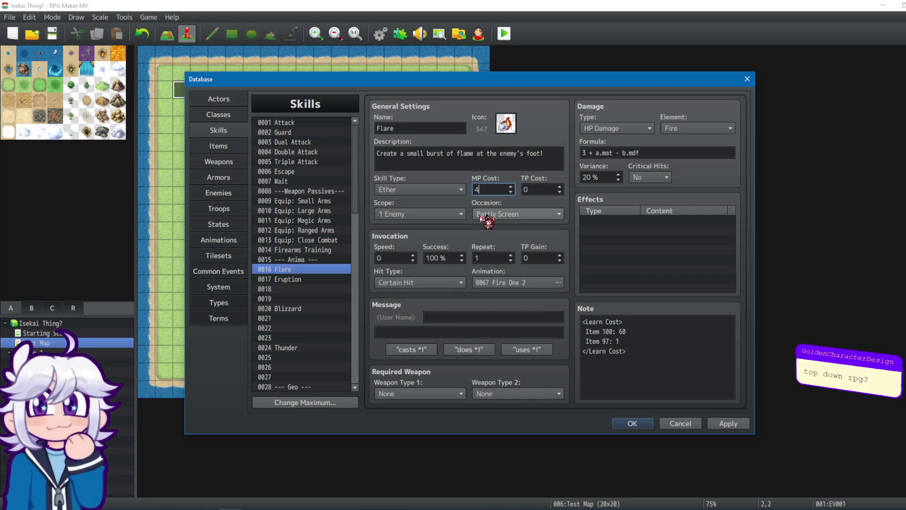
Step: Open skill 0017 Eruption, then return to Flare to copy its note
left_click(293, 280)
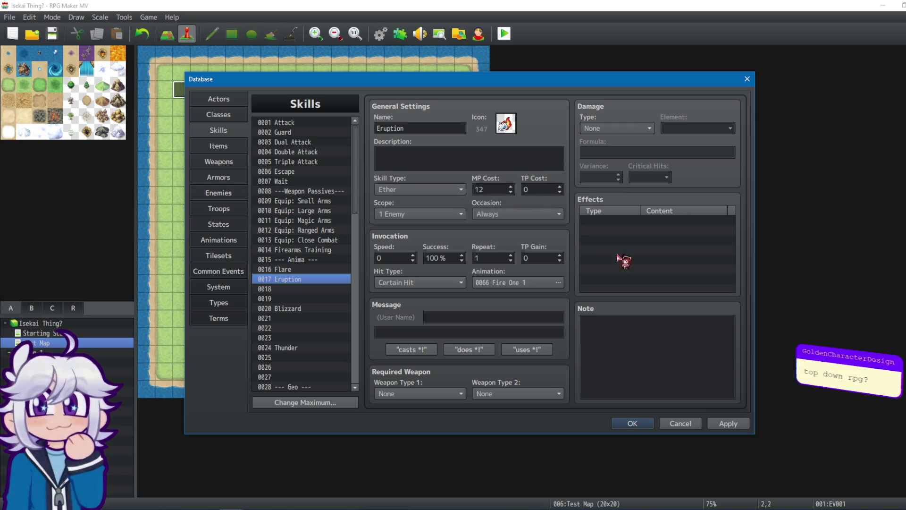
left_click(337, 272)
Step: Copy Flare's learn-cost note into Eruption, changing Item 100 from 60 to 180
left_click(652, 358)
key("ctrl+a")
key("ctrl+c")
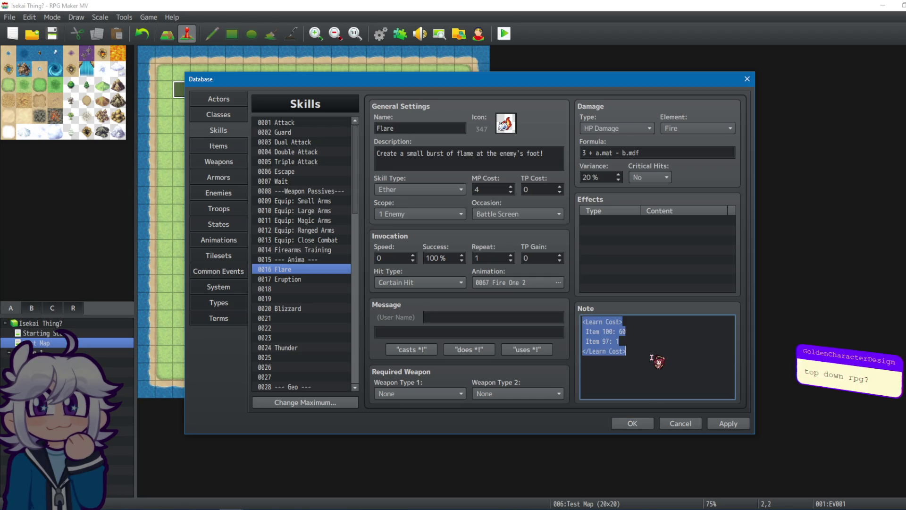
left_click(319, 281)
left_click(599, 343)
key("ctrl+v")
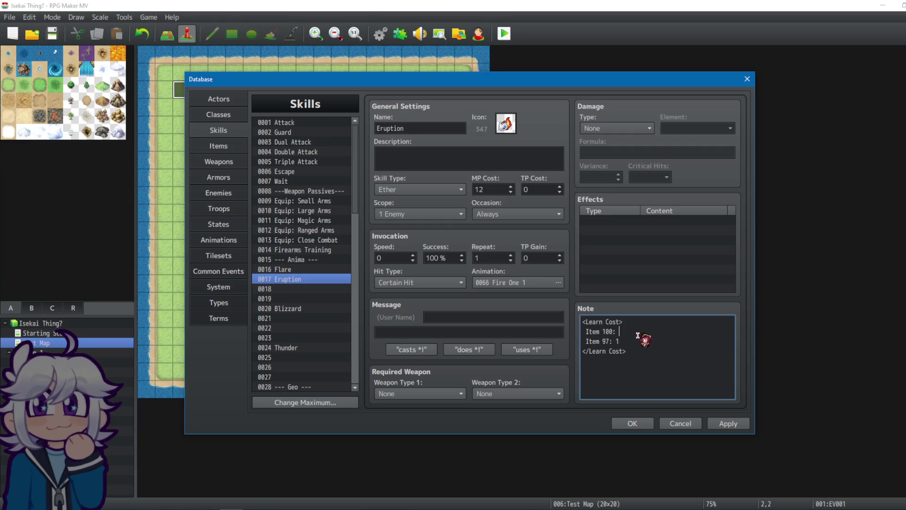
type("180")
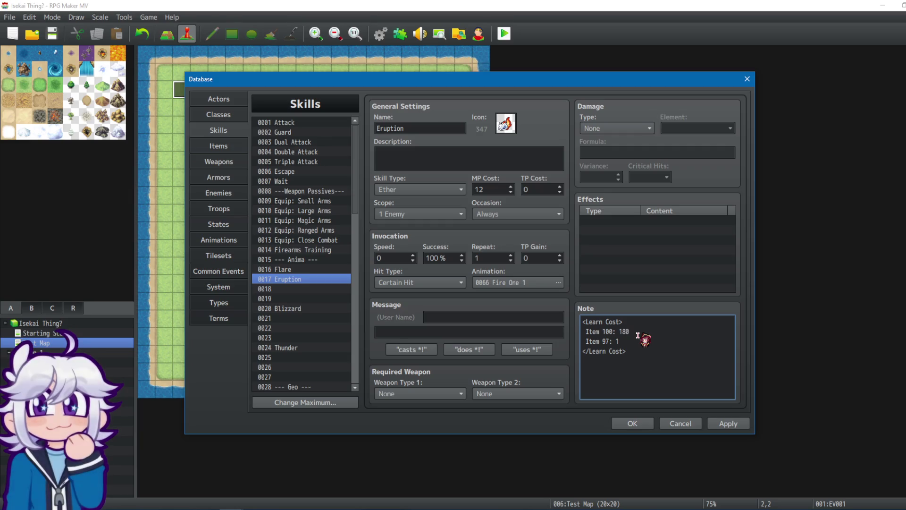
left_click(331, 270)
left_click(324, 280)
left_click(645, 350)
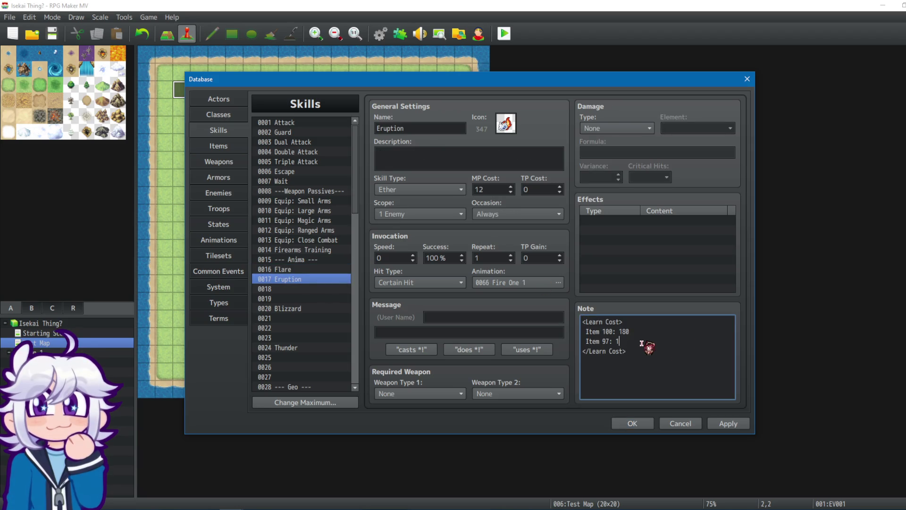
left_click(312, 270)
left_click(312, 280)
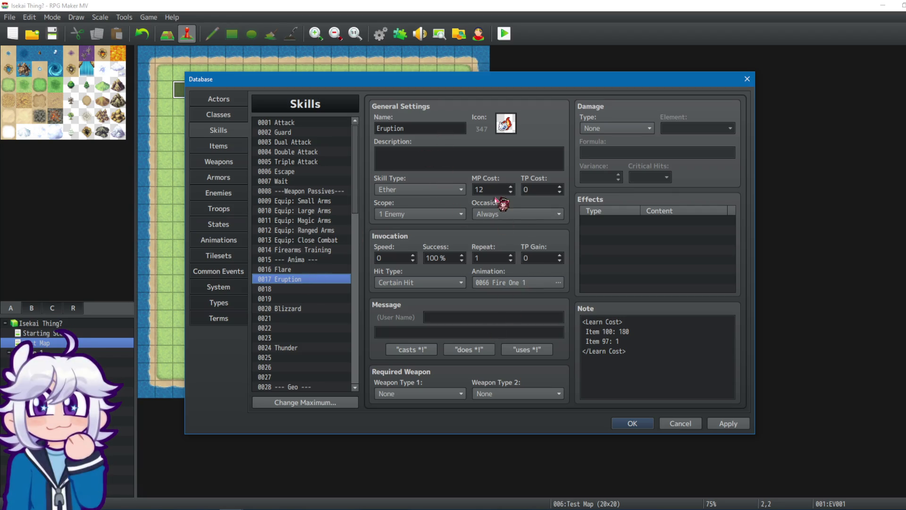
Step: Set Eruption's occasion to Battle Screen, scope 1 Enemy, description "Erupt flames at an enemy's foot!"
left_click(542, 213)
left_click(514, 242)
left_click(453, 213)
left_click(454, 218)
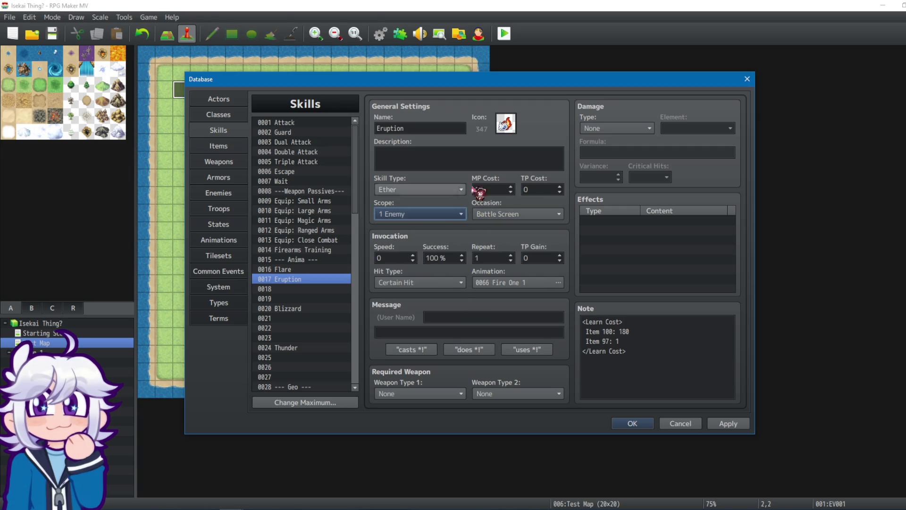
left_click(407, 157)
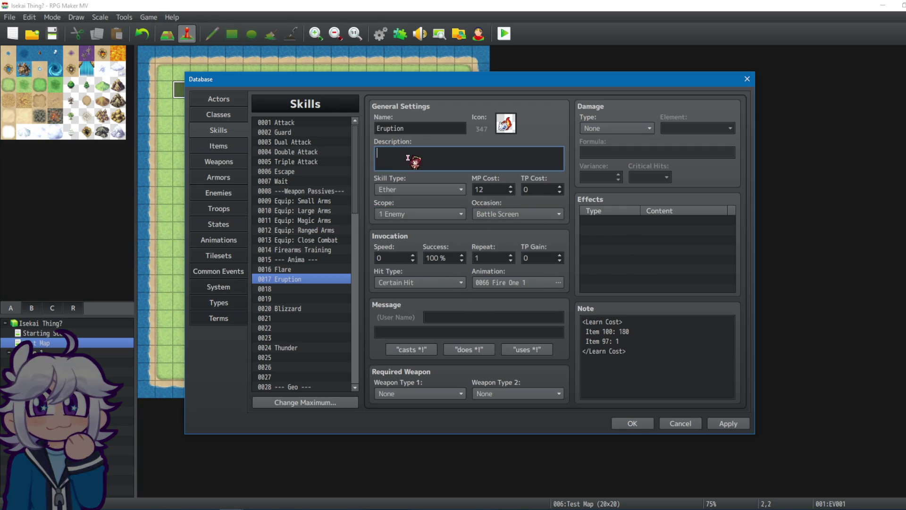
type("Erupt flames at an enemy's f")
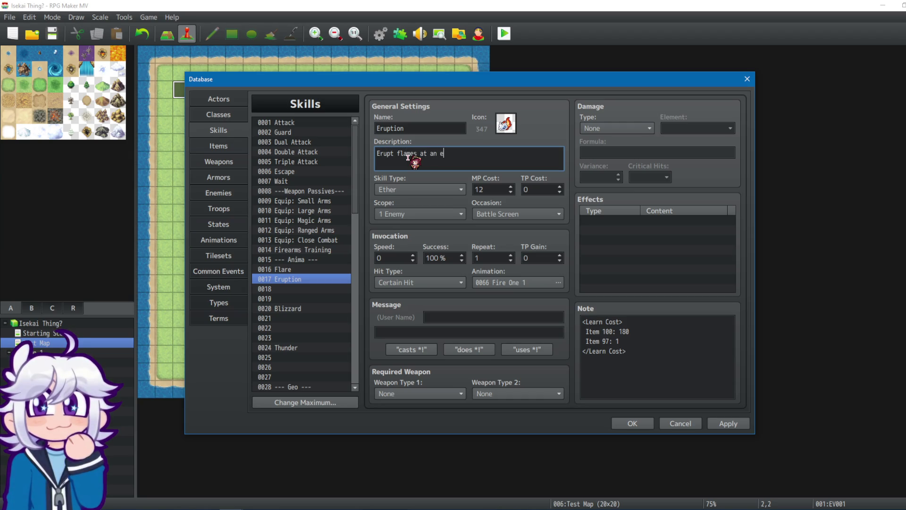
type("oot!")
left_click(295, 269)
left_click(294, 279)
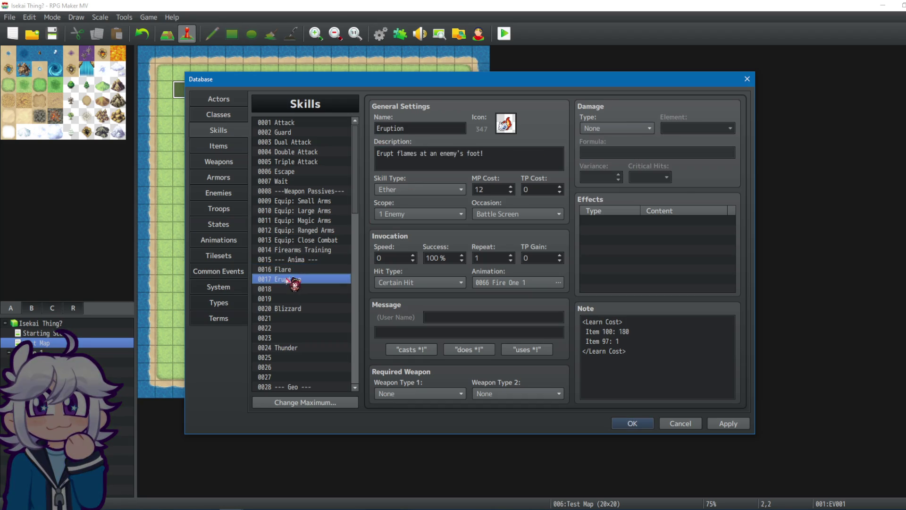
Step: Insert "a plume of" so Eruption's description reads "Erupt a plume of flames at an enemy's foot!"
left_click(395, 156)
left_click(397, 155)
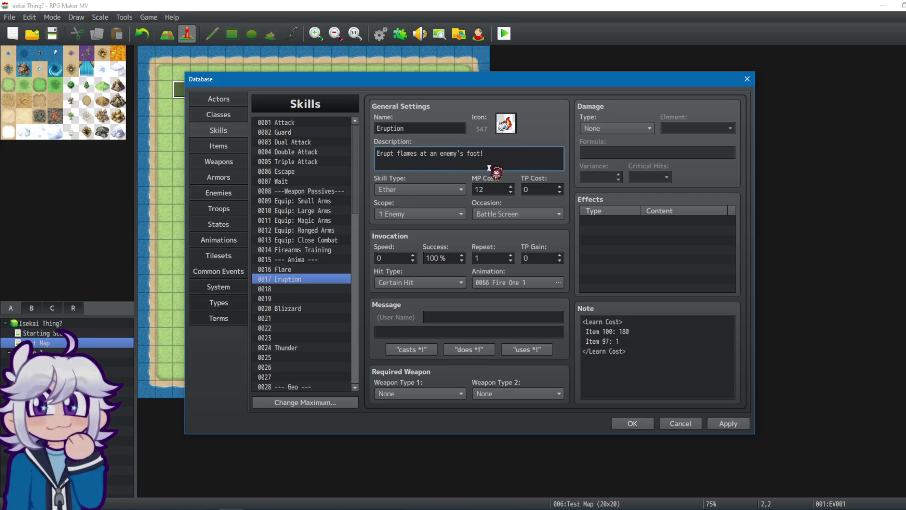
type("a plum")
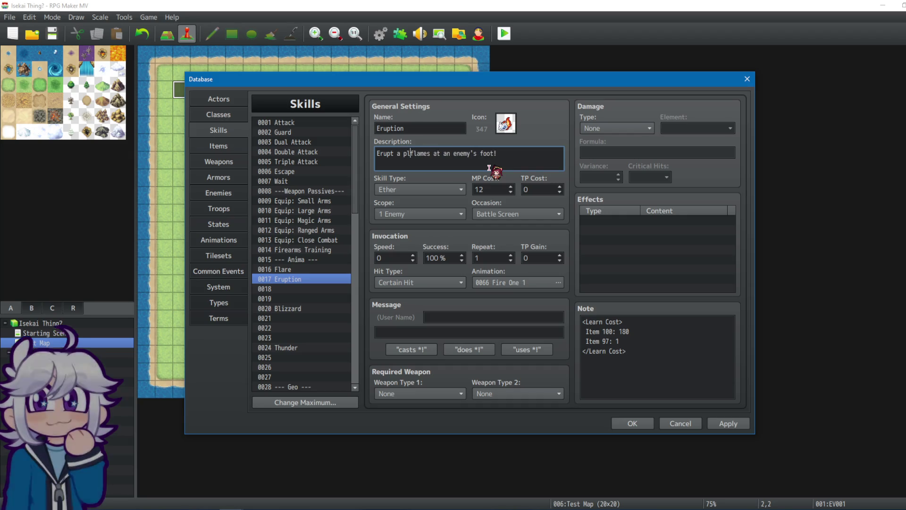
type("e oo")
key("BackSpace")
type("f")
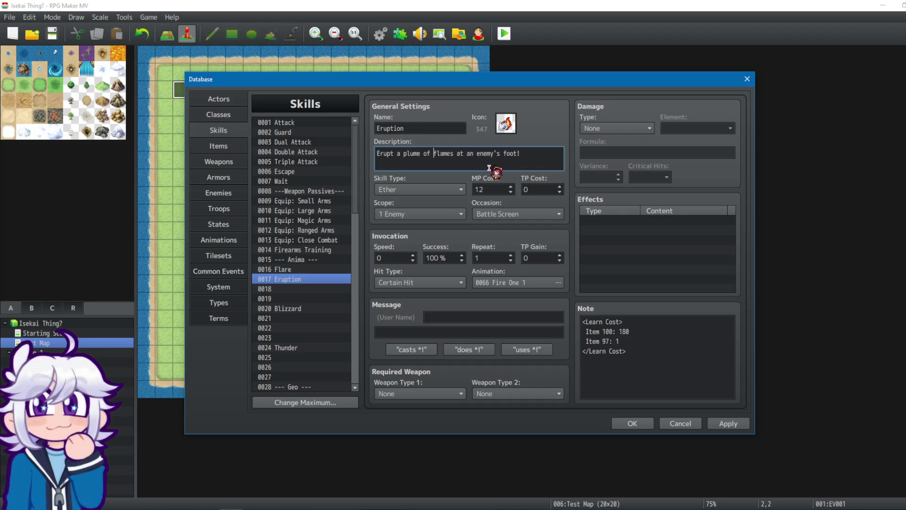
left_click(299, 270)
left_click(296, 280)
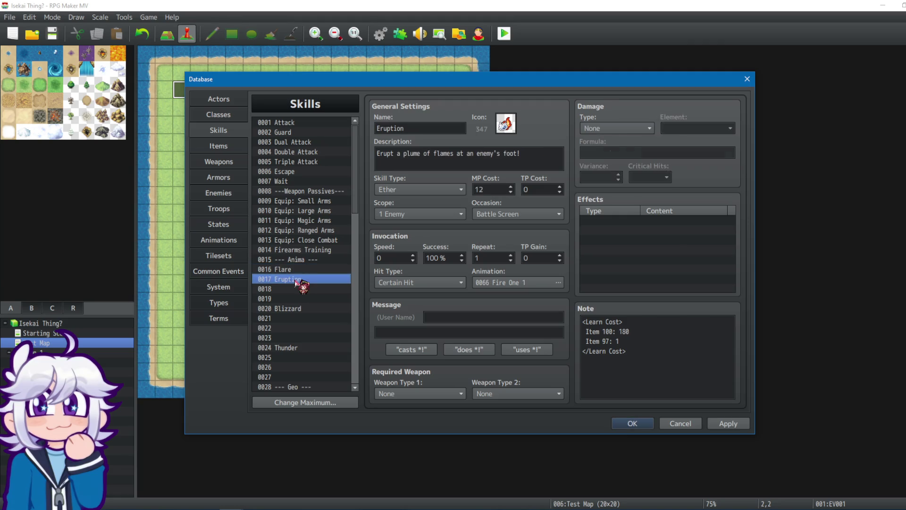
Step: Make the Eruption skill deal HP Damage with the Fire element
left_click(285, 270)
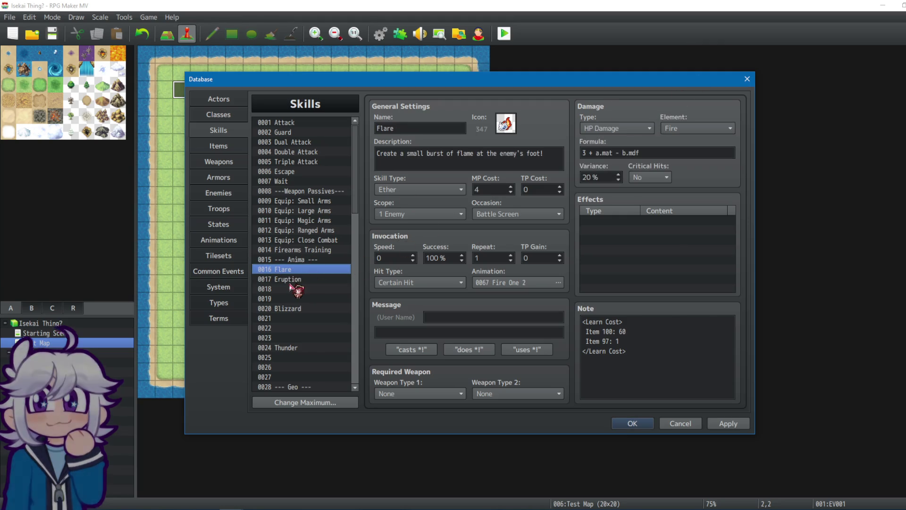
left_click(296, 279)
left_click(649, 128)
left_click(632, 151)
left_click(732, 128)
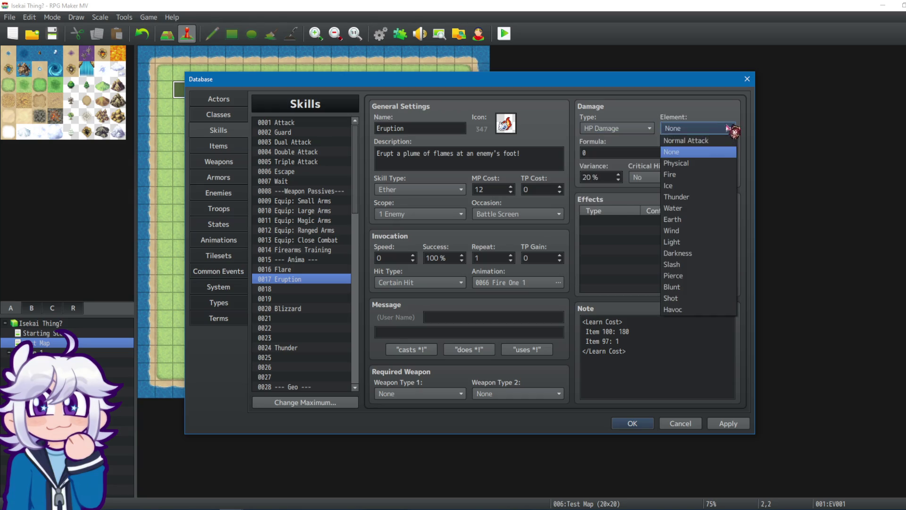
left_click(680, 174)
Step: Write Eruption's damage formula as 12 + a.mat - ( b.def * 2 )
left_click(642, 155)
type("12")
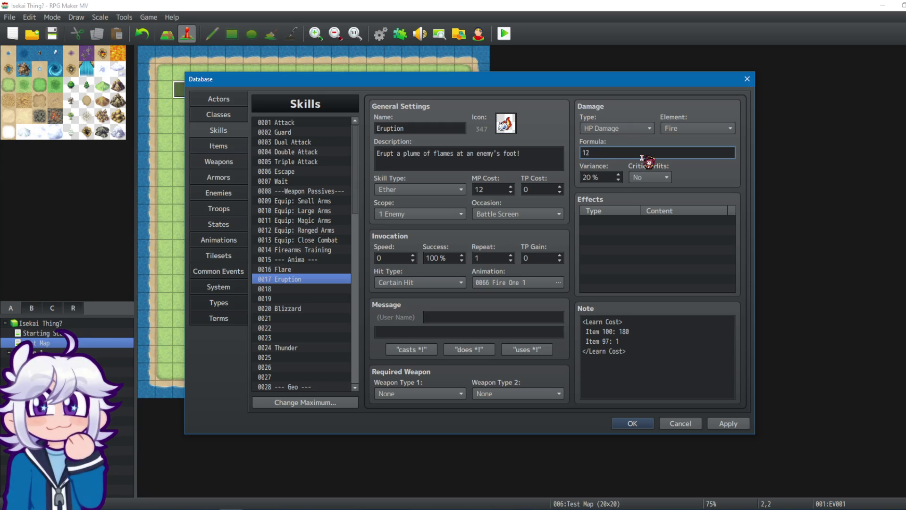
type(" +")
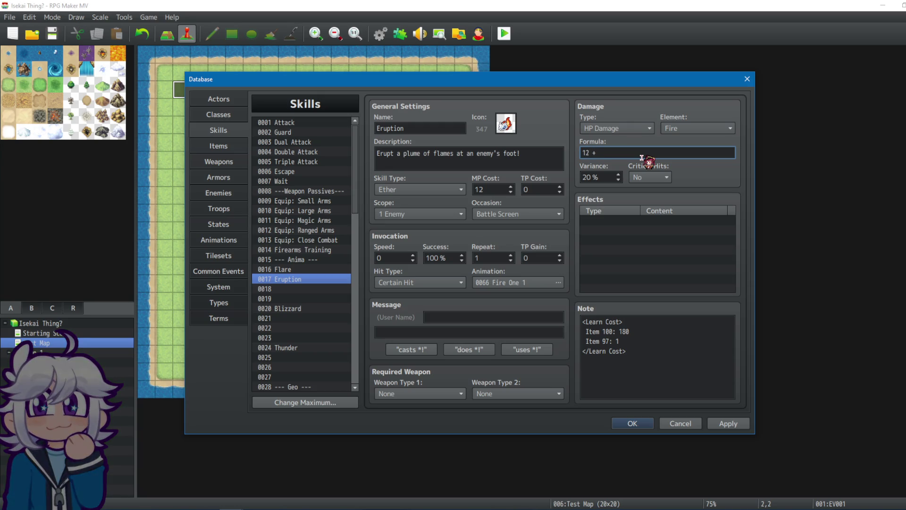
left_click(283, 269)
left_click(283, 279)
left_click(668, 156)
type("at")
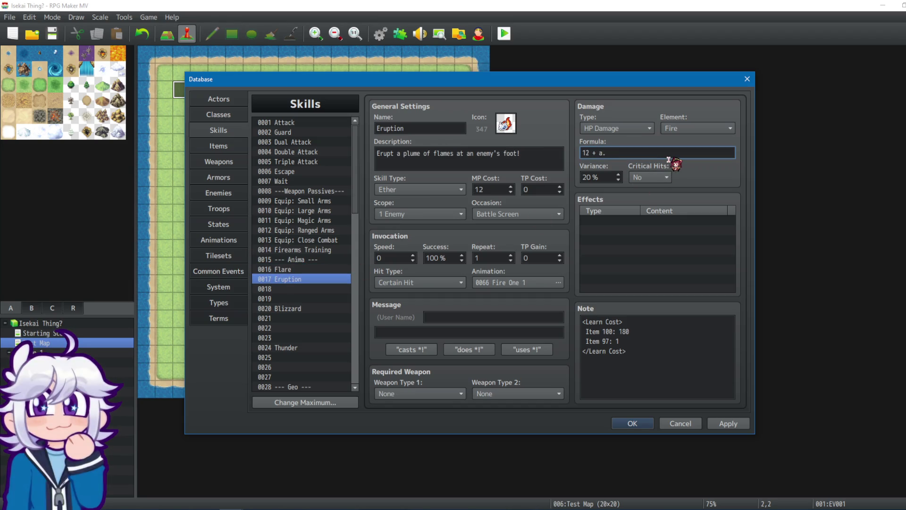
type(" - b")
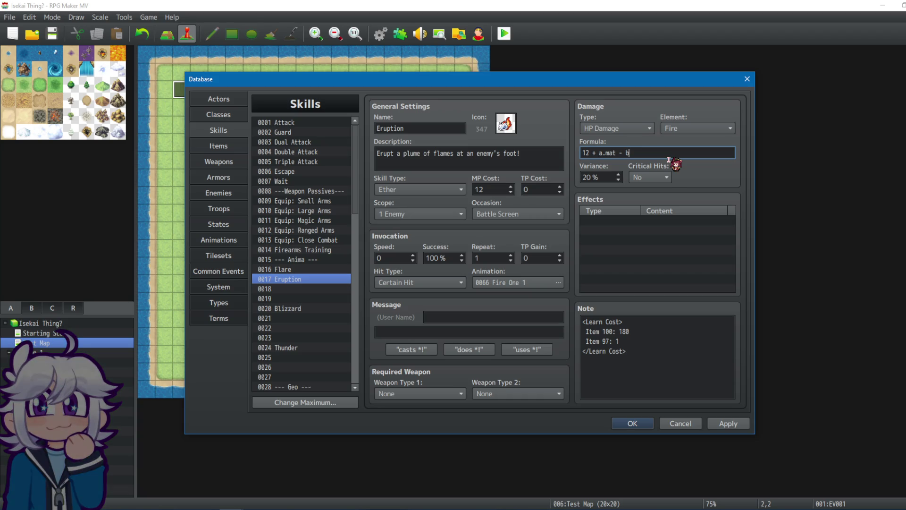
key("BackSpace")
type("(b.mdf")
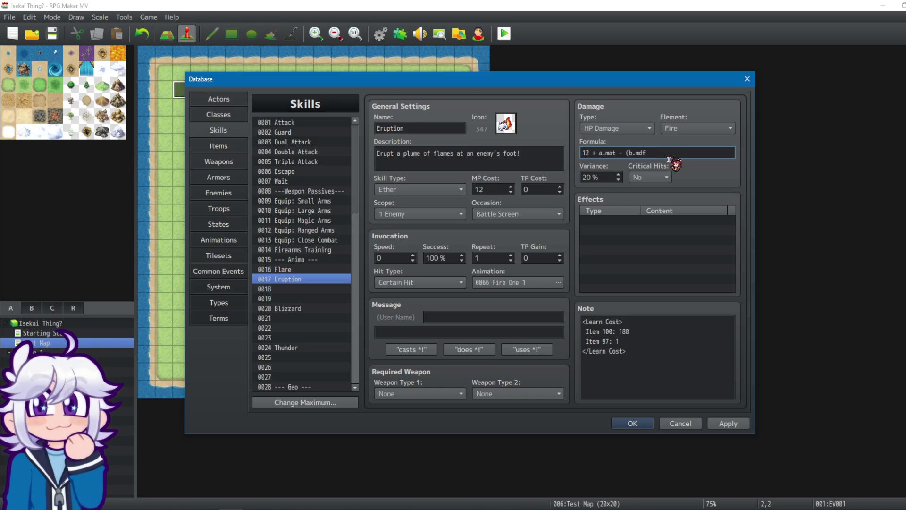
type("*")
type(" 2")
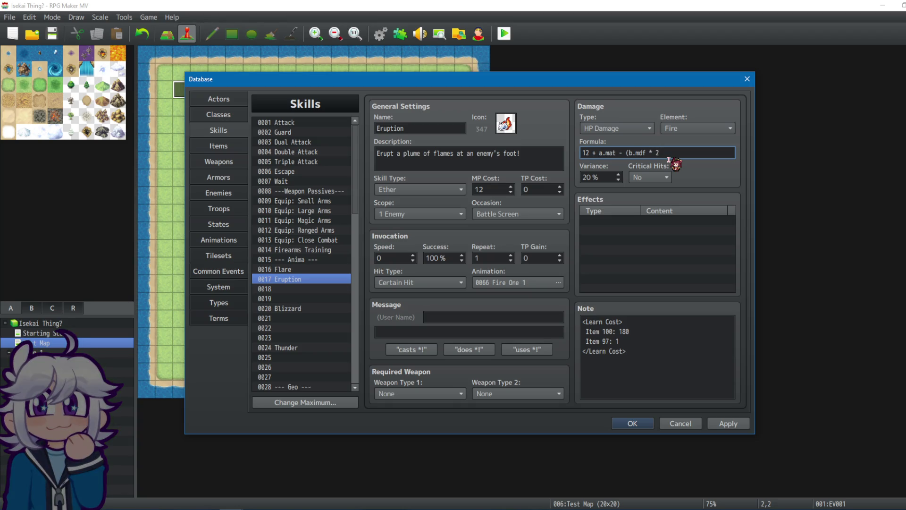
type(")")
key("BackSpace")
key("BackSpace")
key("BackSpace")
type("def")
Step: Add spaces inside the brackets of the Attack skill's damage formula
left_click(329, 124)
left_click(609, 152)
left_click(593, 152)
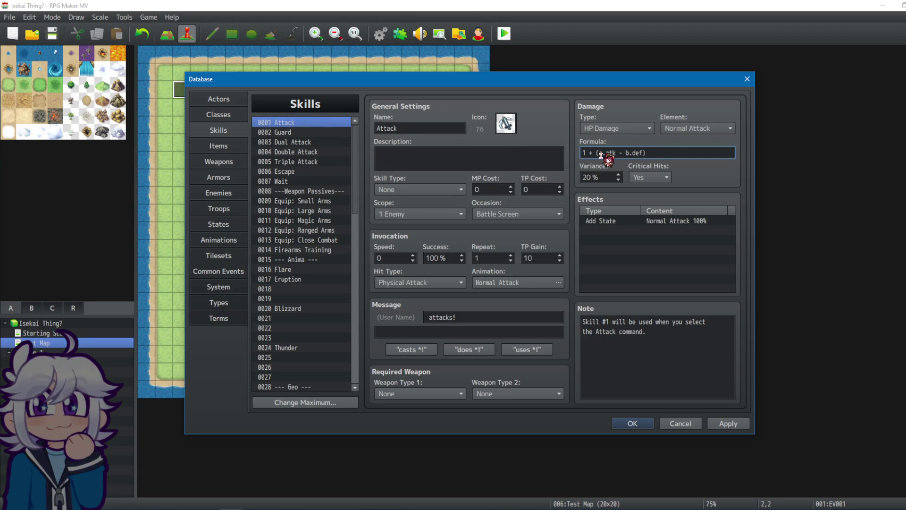
left_click(647, 152)
left_click(728, 423)
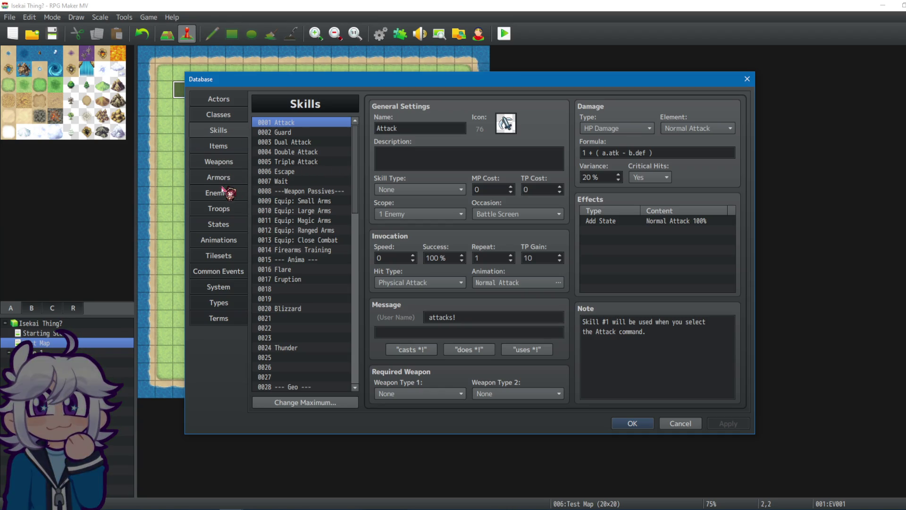
Step: Copy Eruption's damage formula into Flare's formula field
left_click(312, 279)
left_click(318, 269)
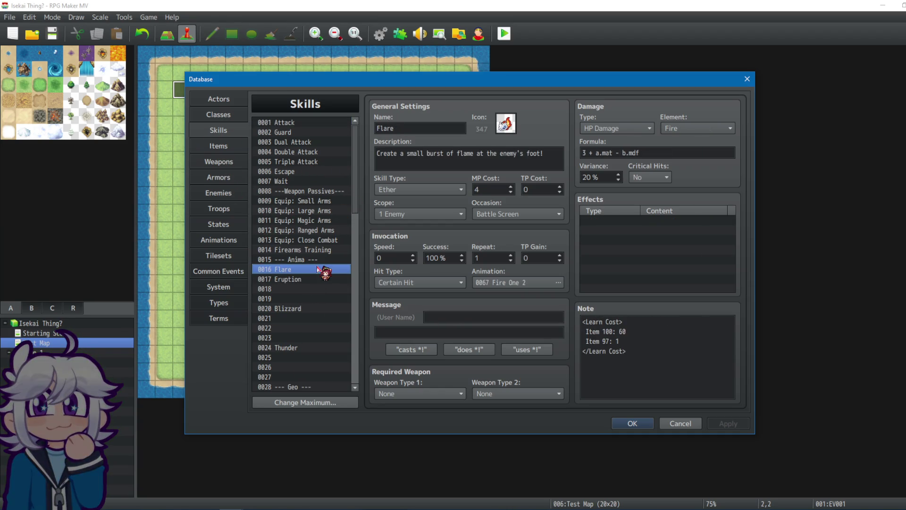
left_click(315, 278)
triple_click(697, 152)
key("ctrl+c")
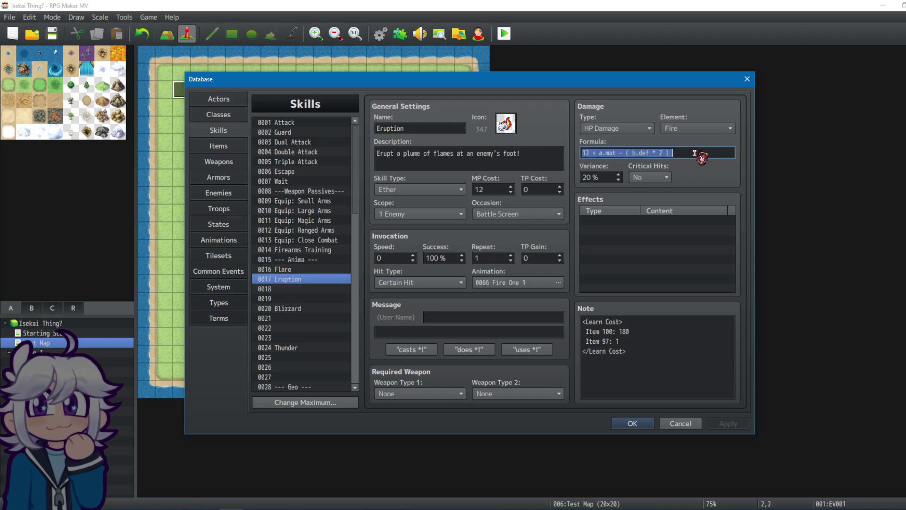
left_click(297, 269)
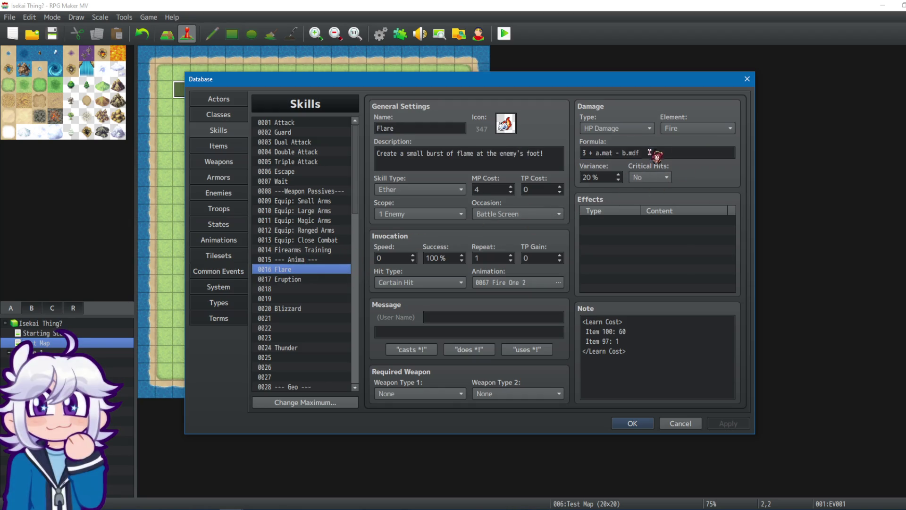
triple_click(649, 153)
key("ctrl+v")
Step: Edit Flare's formula to 3 + a.mat - ( b.mdf * 2 ), then view Enemies
left_click(590, 152)
key("BackSpace")
key("BackSpace")
type("3")
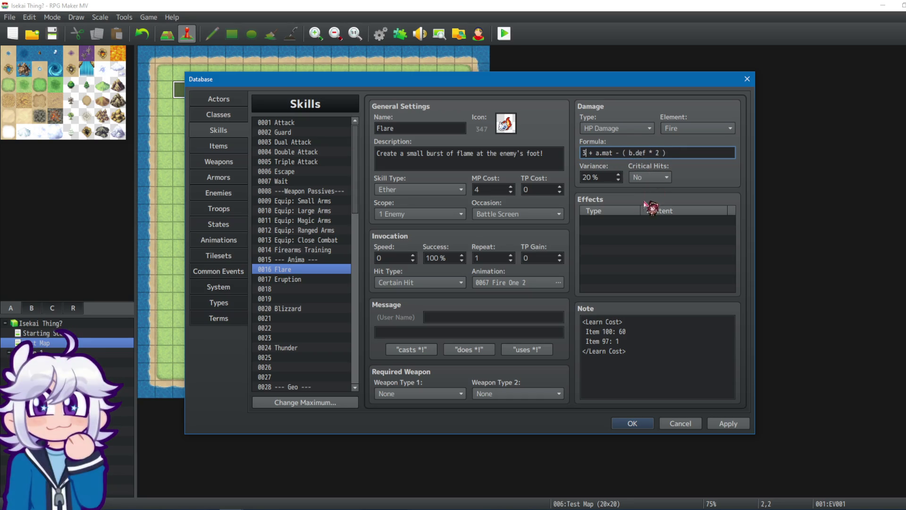
mouse_move(616, 156)
key("BackSpace")
type("m")
left_click(219, 180)
left_click(223, 191)
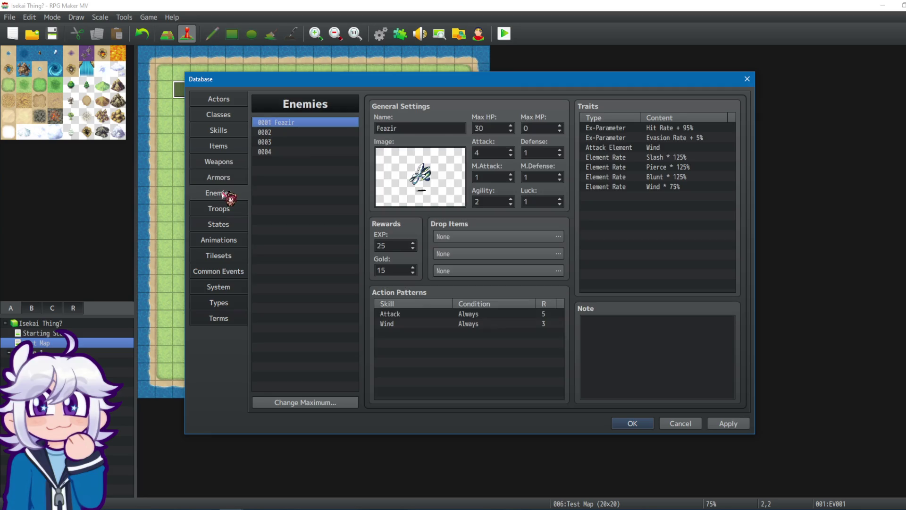
Step: Review the enemy's M.Defense and the class data, then return to Skills
double_click(537, 181)
left_click(230, 117)
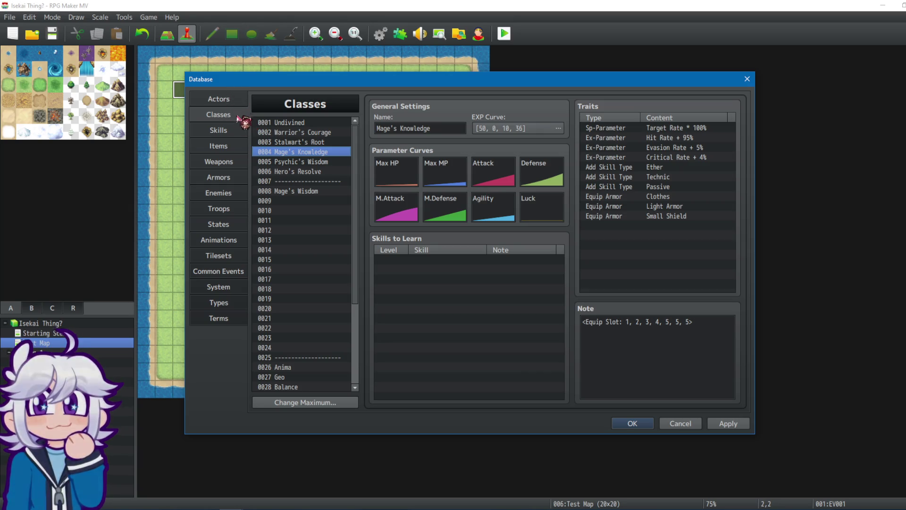
left_click(220, 195)
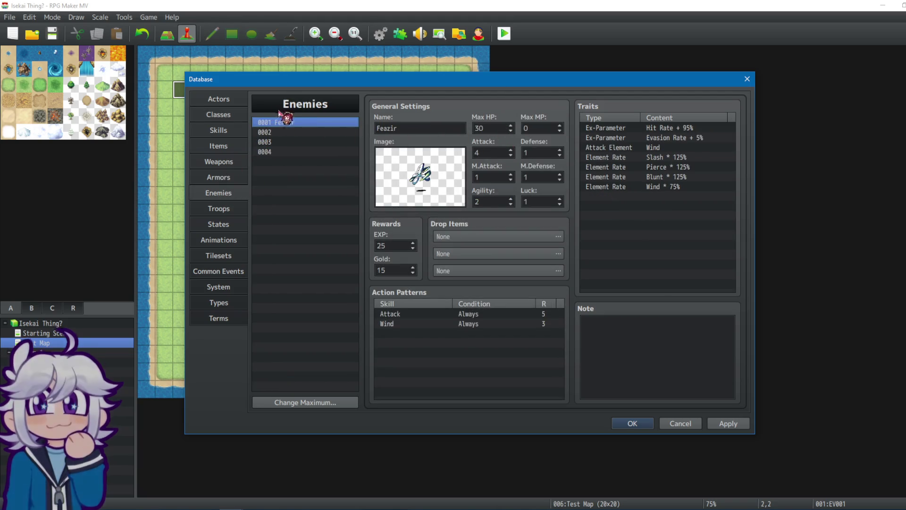
left_click(222, 100)
left_click(225, 114)
left_click(220, 132)
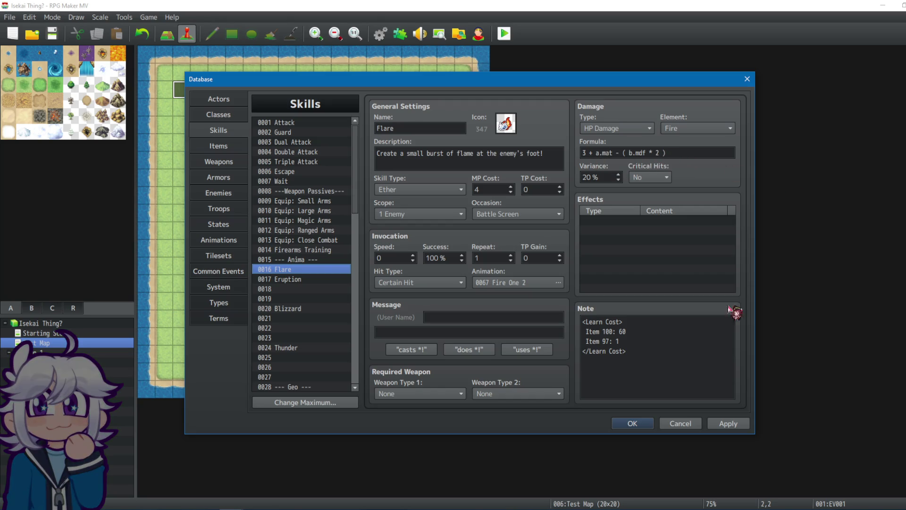
Step: Check Flare's 20% variance and Eruption, then select the Blizzard skill
double_click(610, 178)
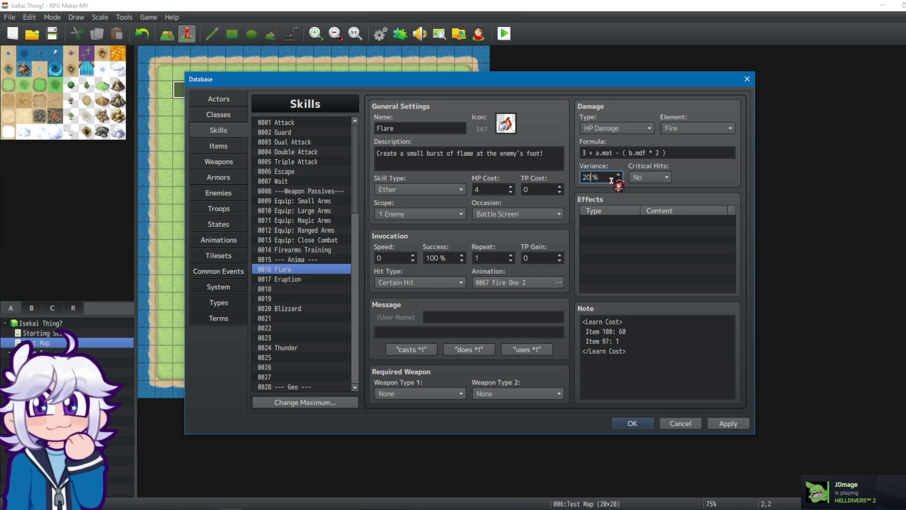
left_click(309, 279)
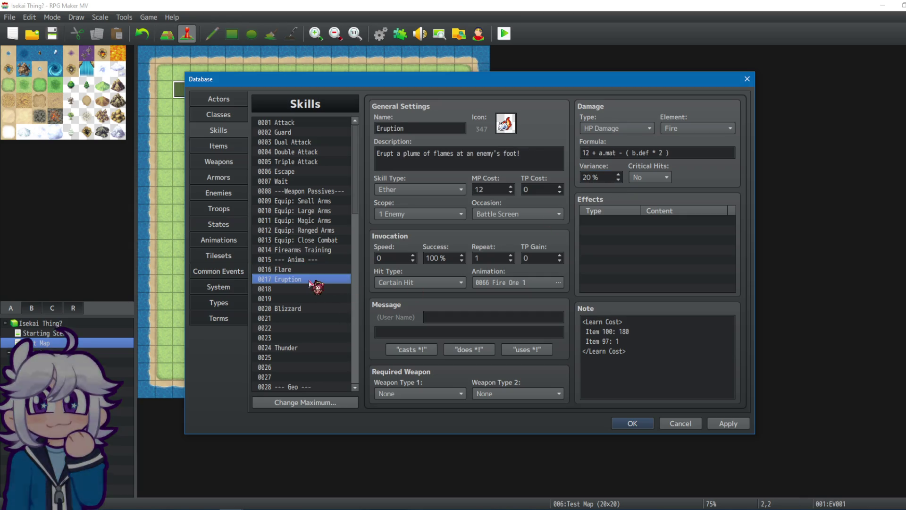
key("Up")
key("Down")
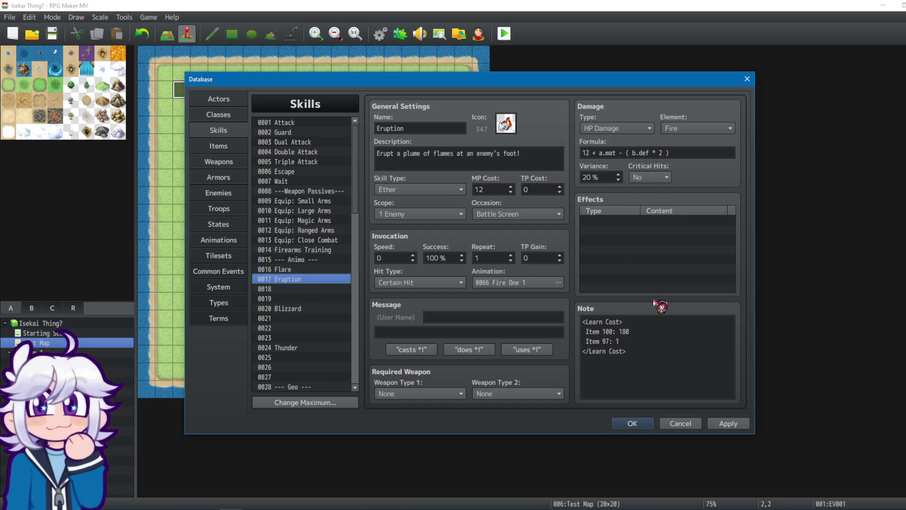
left_click(309, 288)
left_click(292, 309)
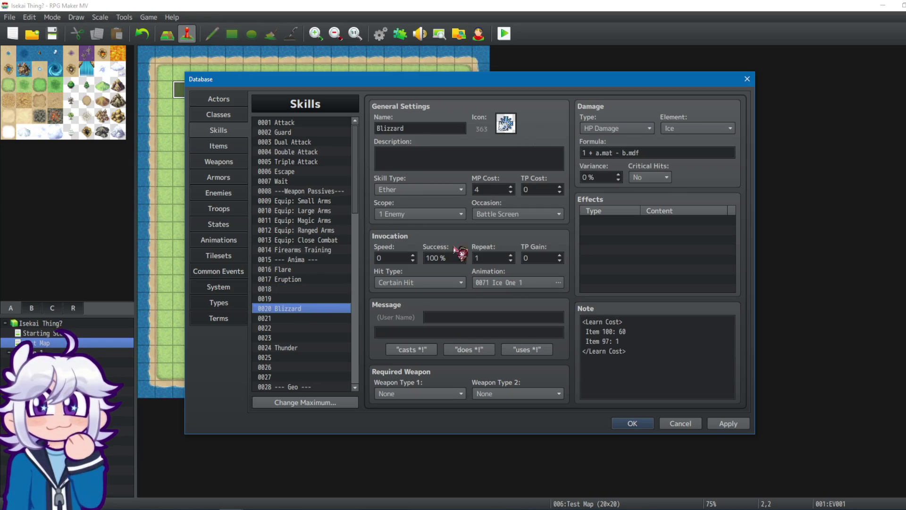
left_click(219, 239)
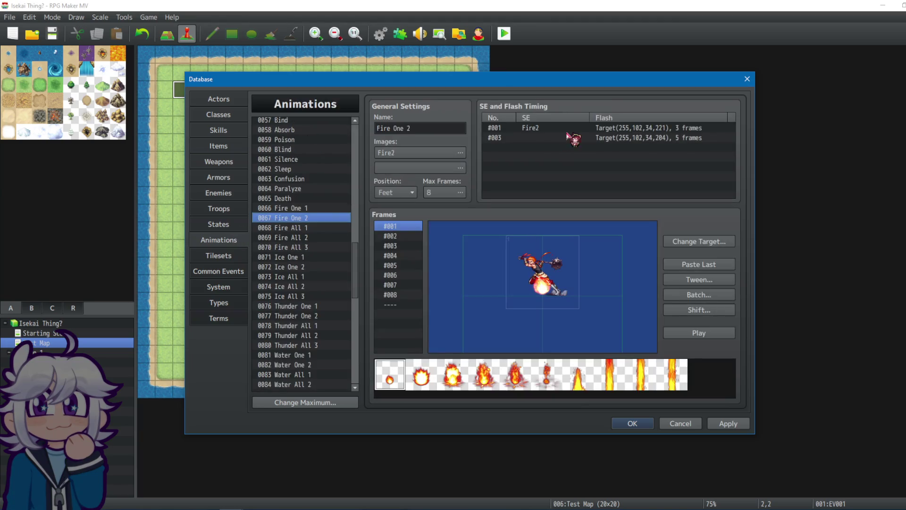
left_click(312, 257)
left_click(693, 333)
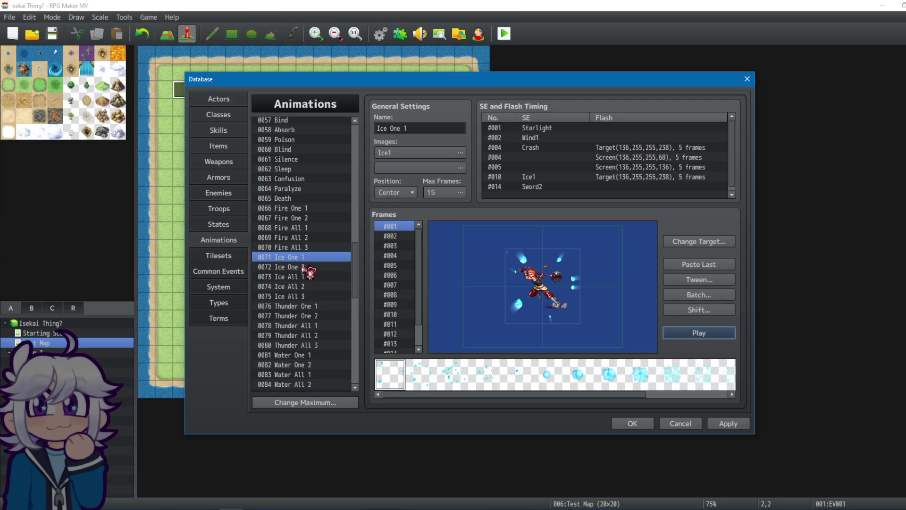
left_click(302, 267)
left_click(696, 333)
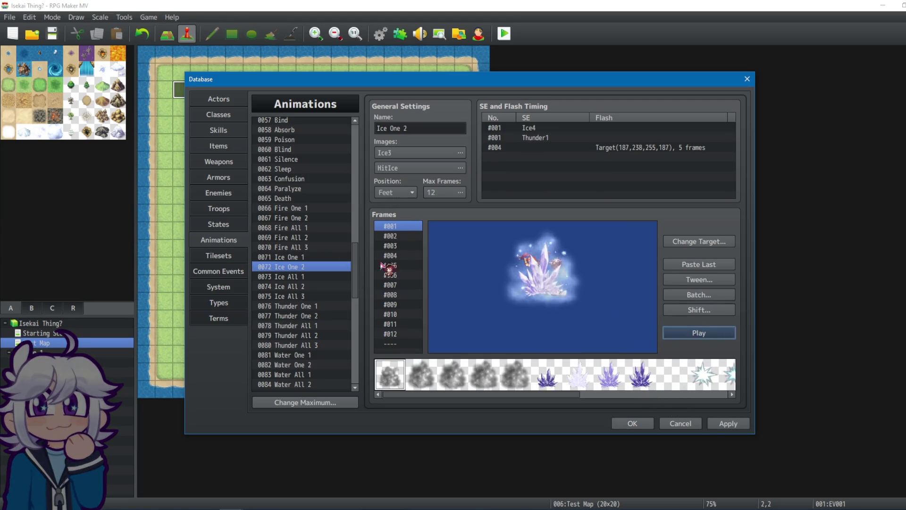
left_click(313, 257)
left_click(697, 333)
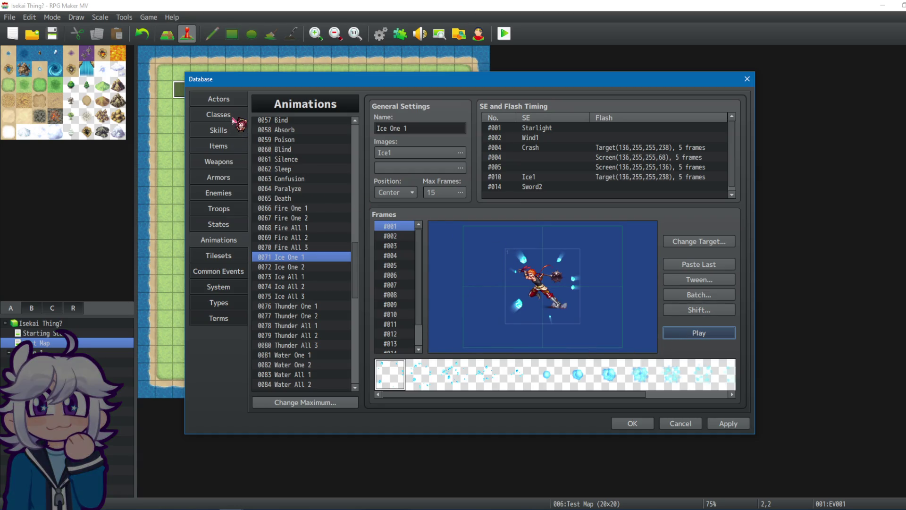
left_click(225, 134)
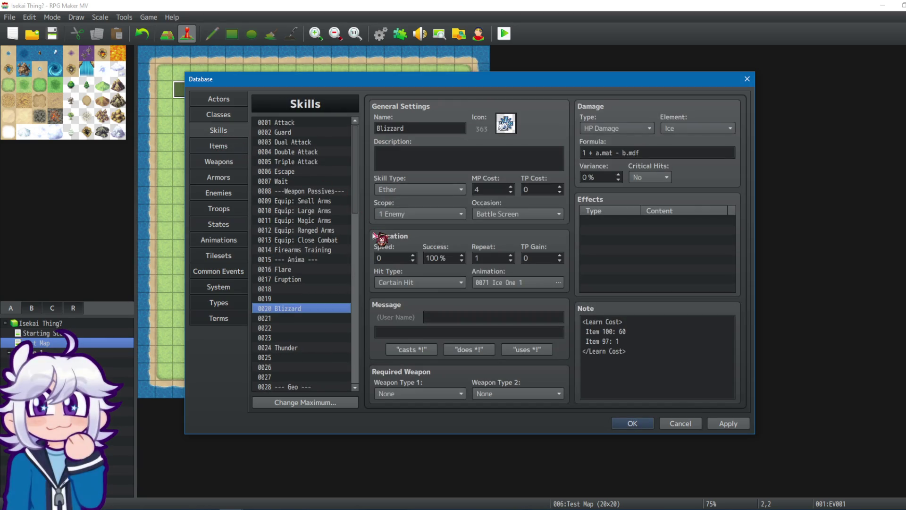
mouse_move(375, 236)
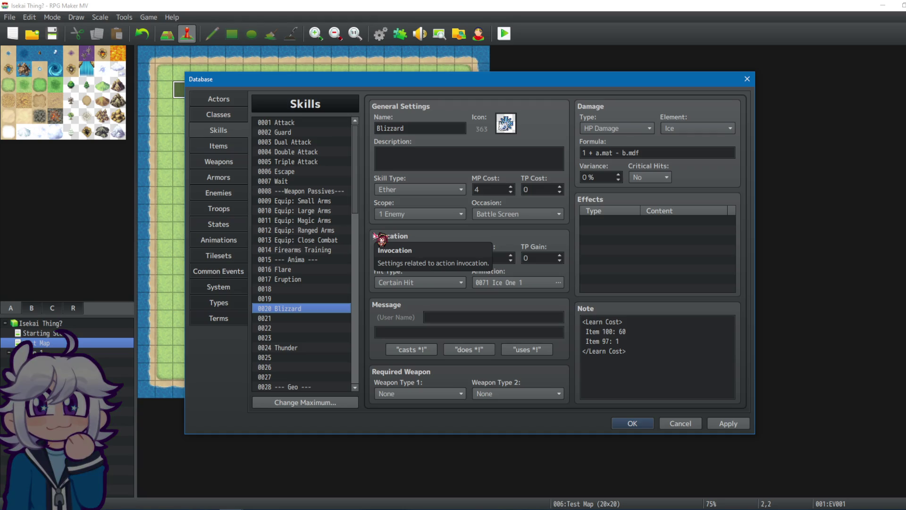